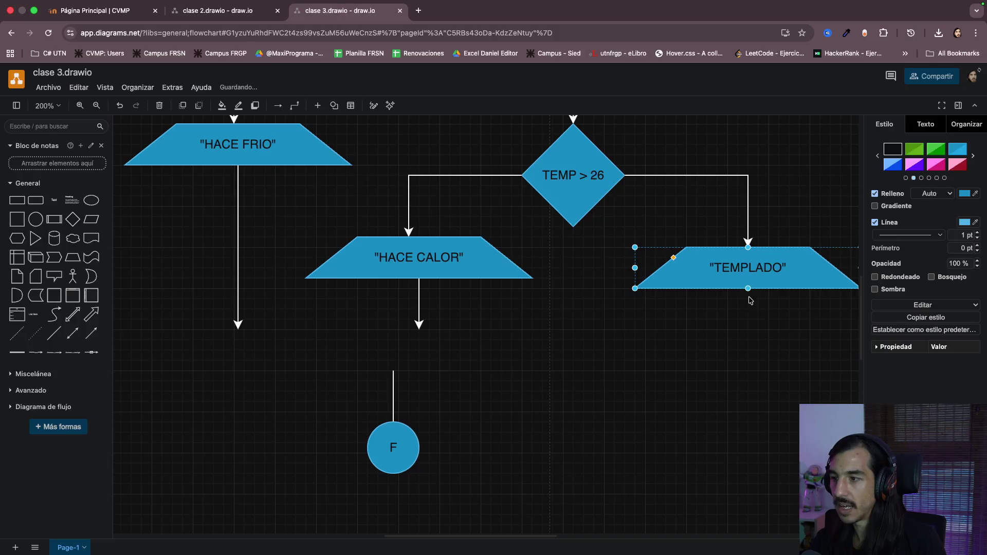
- Draw a downward arrow from the TEMPLADO output and drag the F end circle lower
{"action": "left_click_drag", "start_coordinate": [747, 292], "coordinate": [747, 329]}
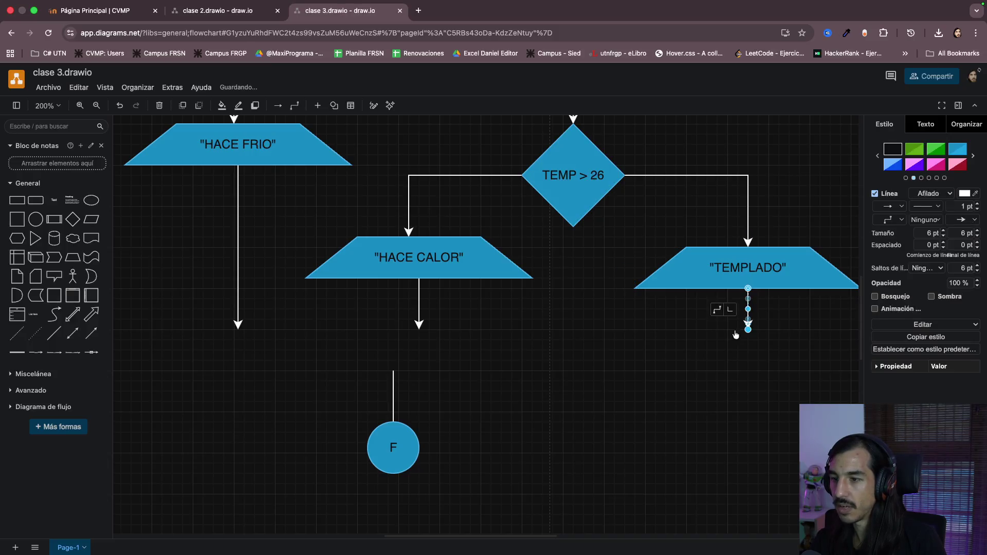
{"action": "left_click", "coordinate": [736, 334]}
{"action": "scroll", "coordinate": [584, 385], "scroll_direction": "down", "scroll_amount": 2}
{"action": "left_click_drag", "start_coordinate": [471, 291], "coordinate": [302, 464]}
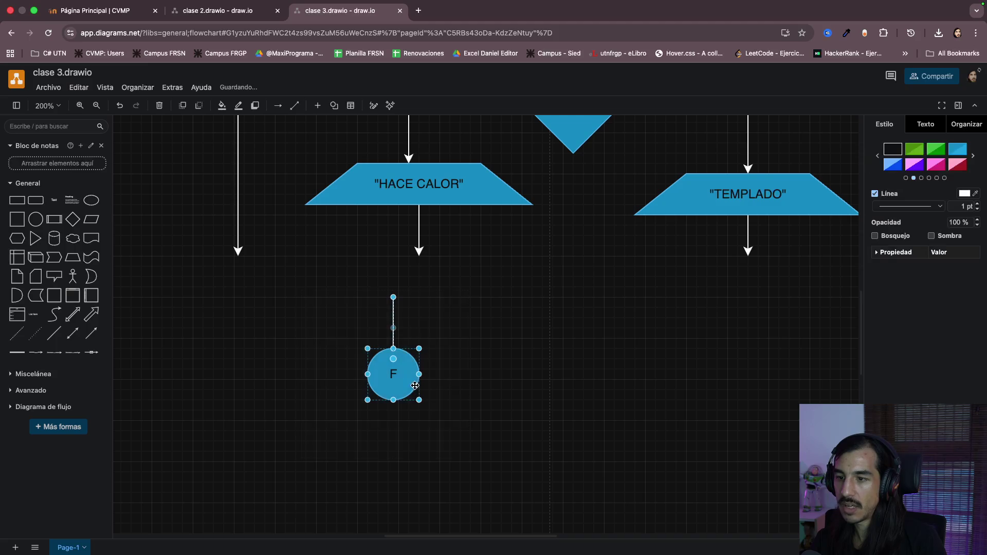
{"action": "left_click_drag", "start_coordinate": [415, 385], "coordinate": [464, 478]}
{"action": "scroll", "coordinate": [601, 331], "scroll_direction": "down", "scroll_amount": 3, "text": "ctrl"}
{"action": "scroll", "coordinate": [601, 330], "scroll_direction": "up", "scroll_amount": 2}
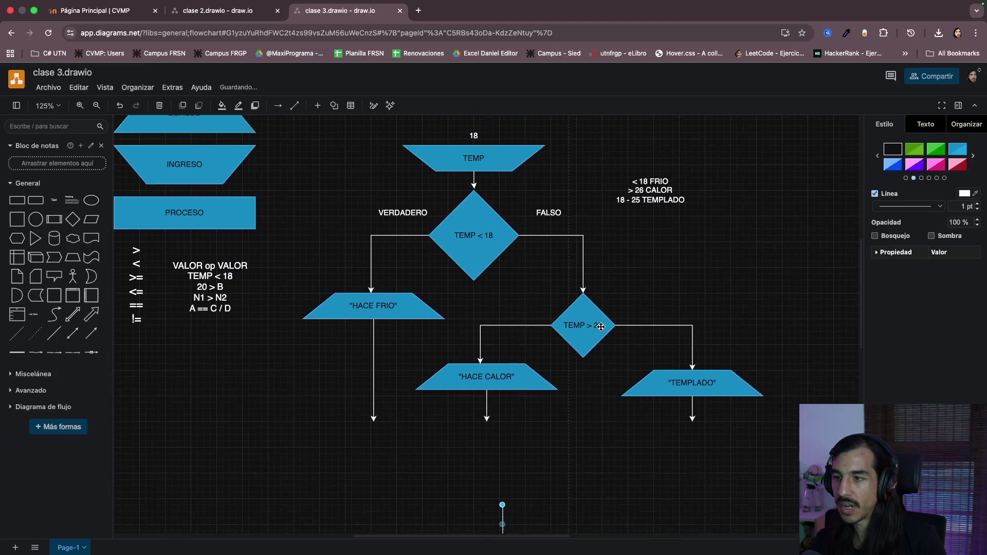
{"action": "scroll", "coordinate": [601, 326], "scroll_direction": "up", "scroll_amount": 1}
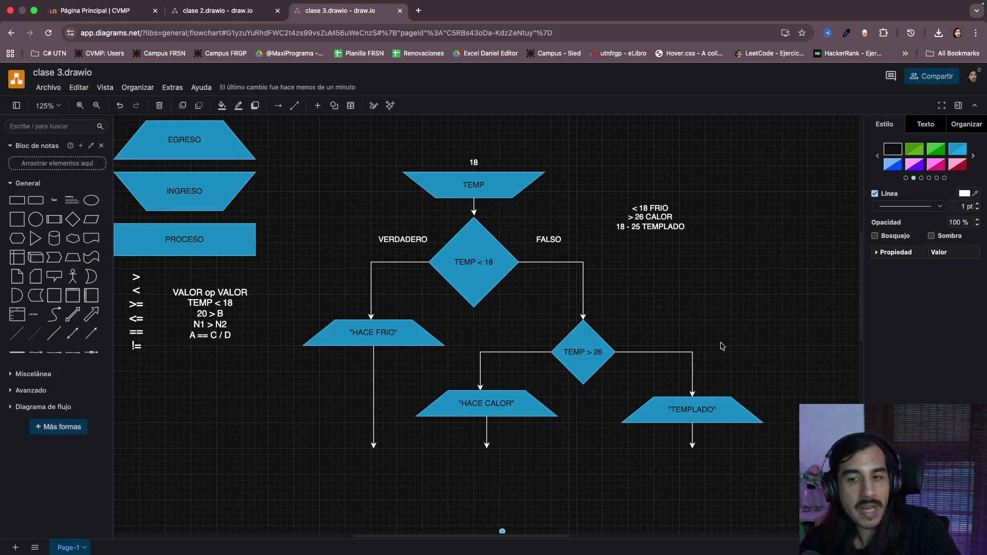
- Box-select the TEMP > 26 / TEMPLADO branch, then rubber-band the entire flowchart
{"action": "left_click_drag", "start_coordinate": [656, 327], "coordinate": [718, 386]}
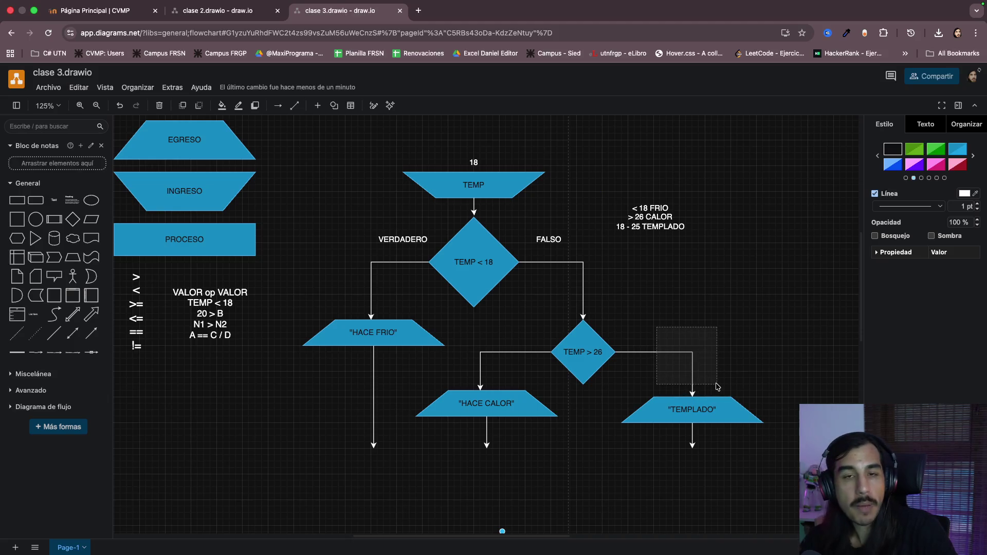
{"action": "left_click_drag", "start_coordinate": [718, 386], "coordinate": [722, 389]}
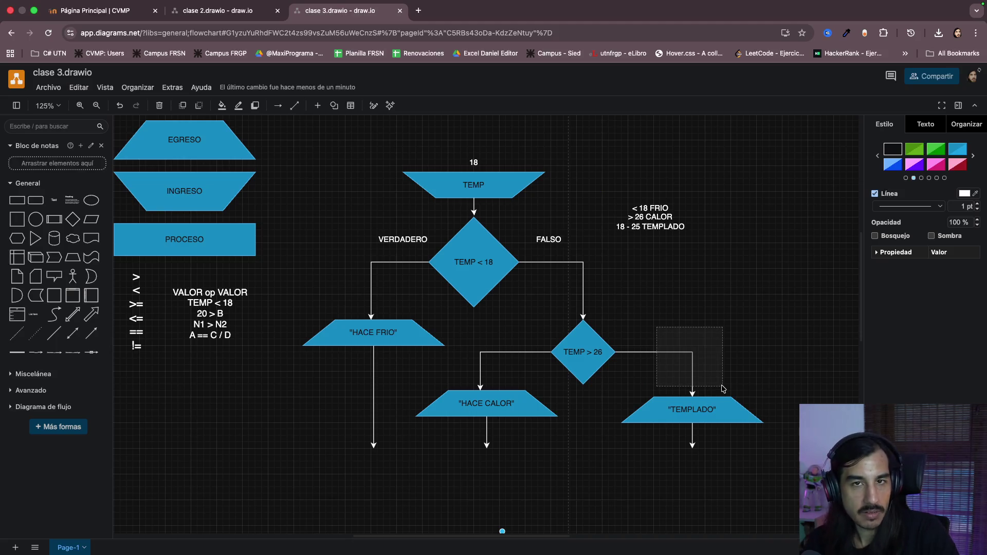
{"action": "left_click_drag", "start_coordinate": [723, 389], "coordinate": [731, 392]}
{"action": "left_click_drag", "start_coordinate": [519, 308], "coordinate": [795, 479]}
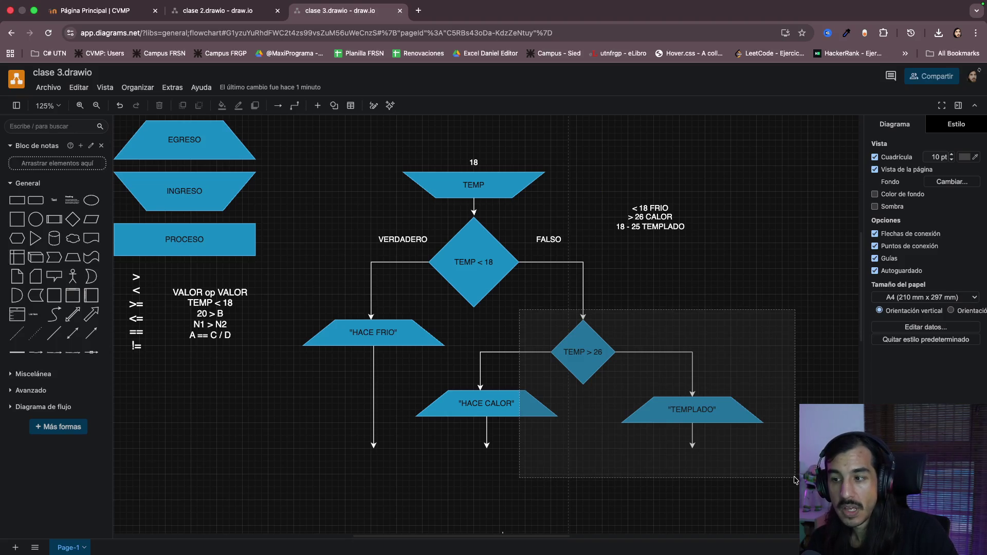
{"action": "left_click_drag", "start_coordinate": [795, 479], "coordinate": [794, 479]}
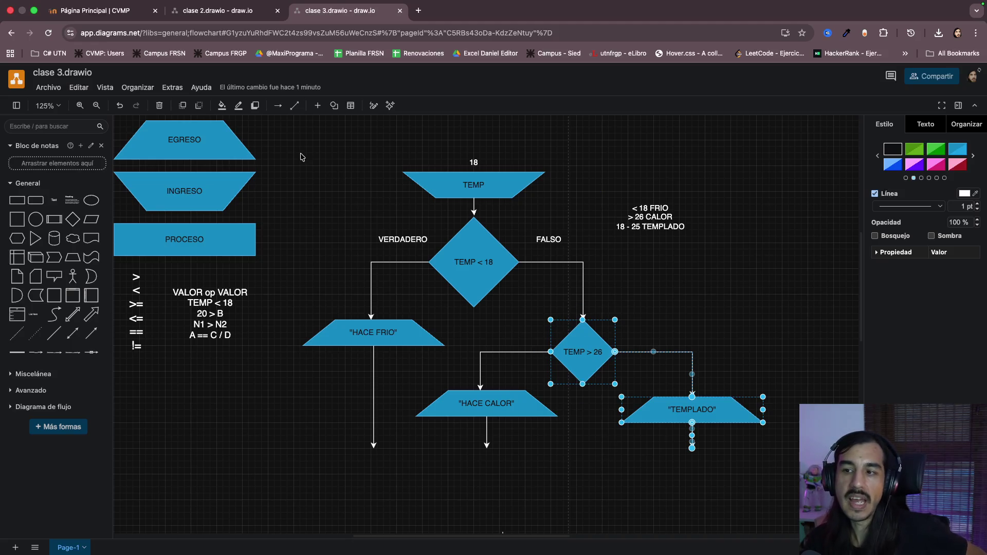
{"action": "mouse_move", "coordinate": [301, 153]}
{"action": "left_mouse_down"}
{"action": "mouse_move", "coordinate": [565, 374]}
{"action": "mouse_move", "coordinate": [786, 511]}
{"action": "left_mouse_up"}
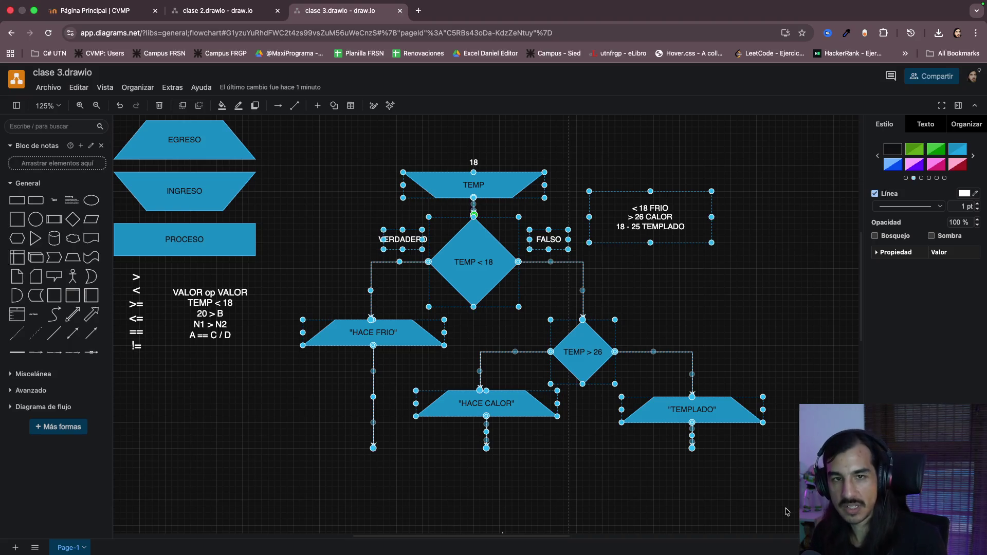
{"action": "left_click", "coordinate": [755, 467]}
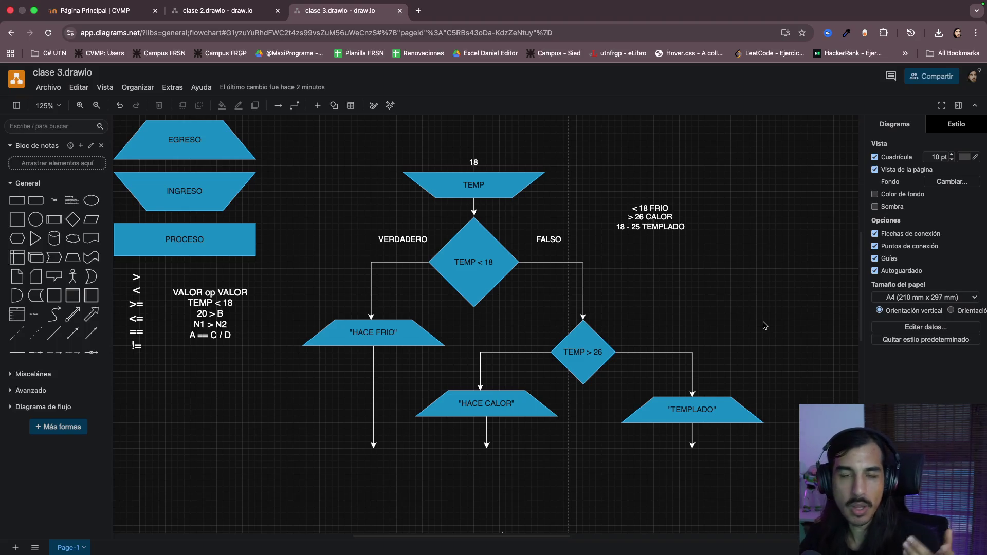
{"action": "left_click", "coordinate": [607, 352]}
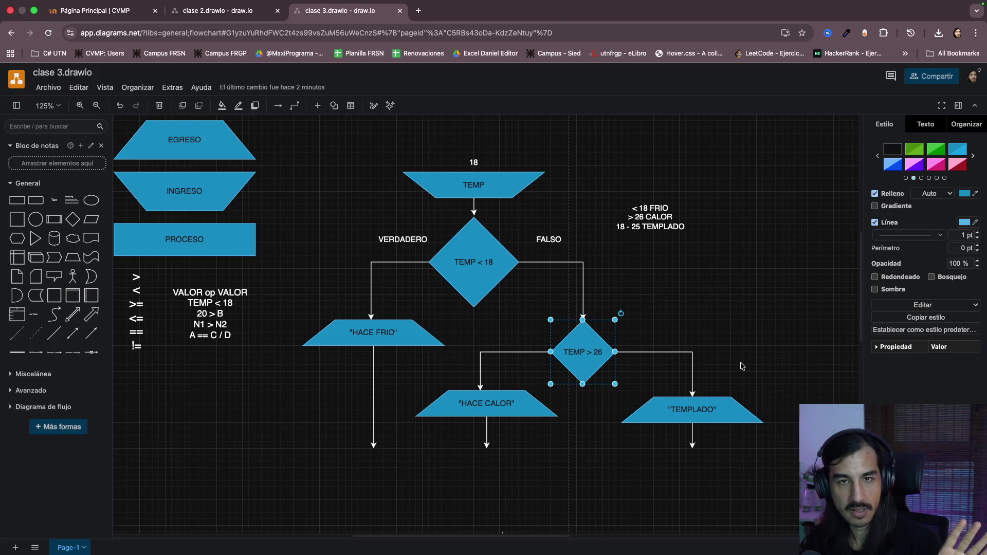
{"action": "left_click", "coordinate": [765, 316]}
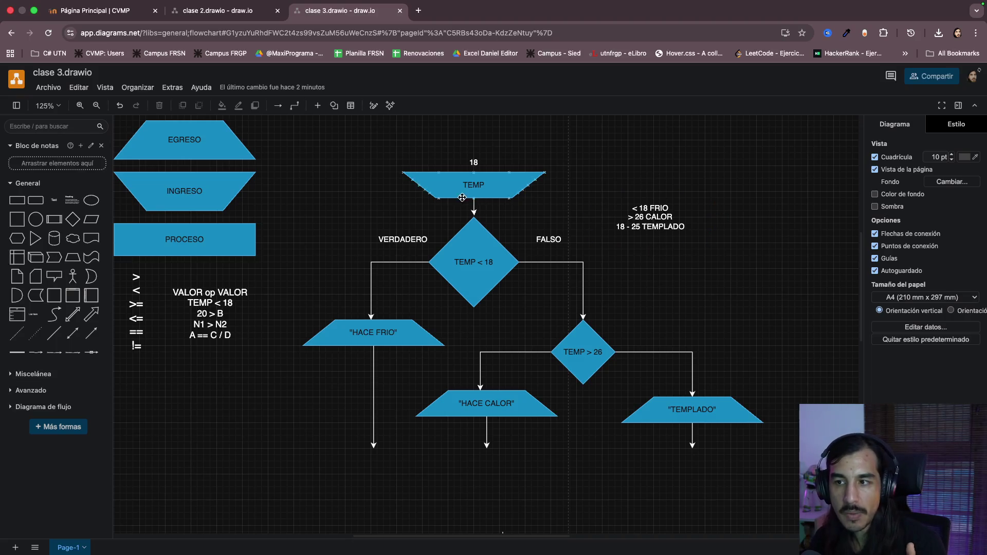
{"action": "left_click_drag", "start_coordinate": [284, 136], "coordinate": [788, 501]}
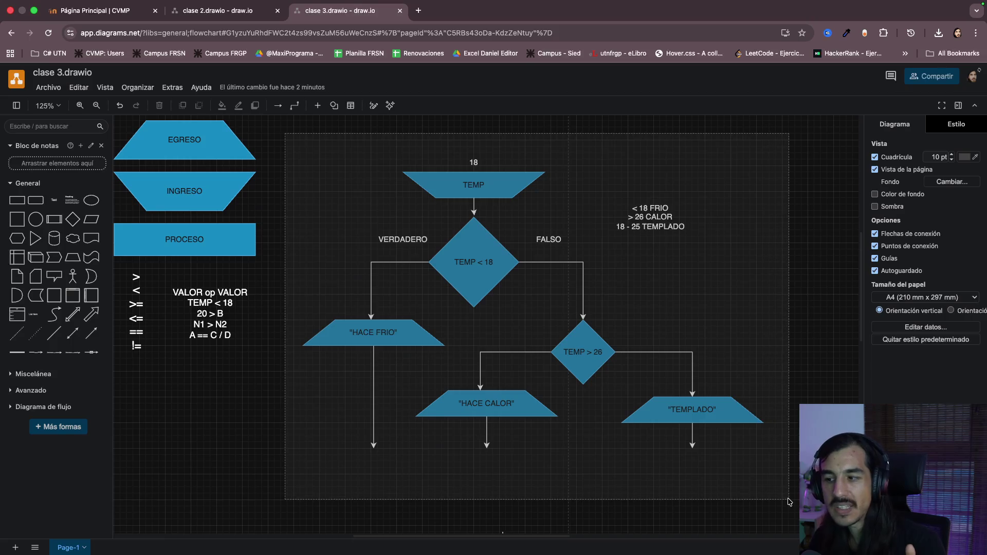
{"action": "left_click_drag", "start_coordinate": [787, 501], "coordinate": [788, 502]}
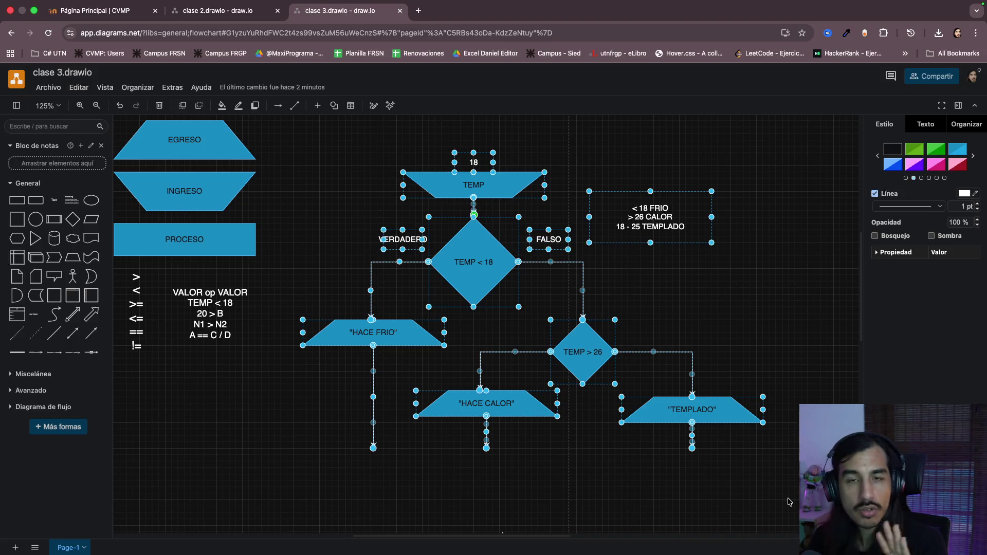
{"action": "left_click", "coordinate": [323, 192]}
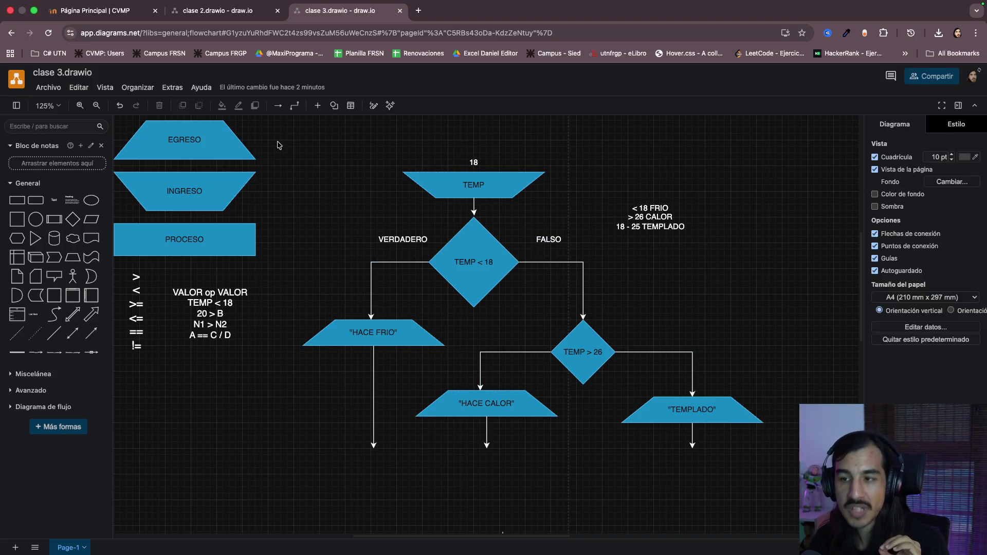
{"action": "left_click_drag", "start_coordinate": [278, 145], "coordinate": [775, 486]}
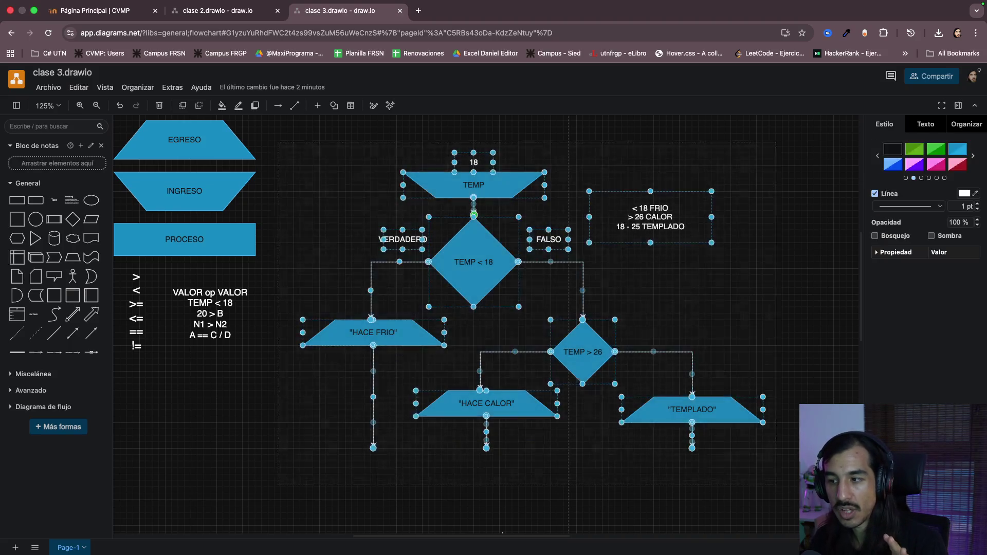
{"action": "key", "text": "Escape"}
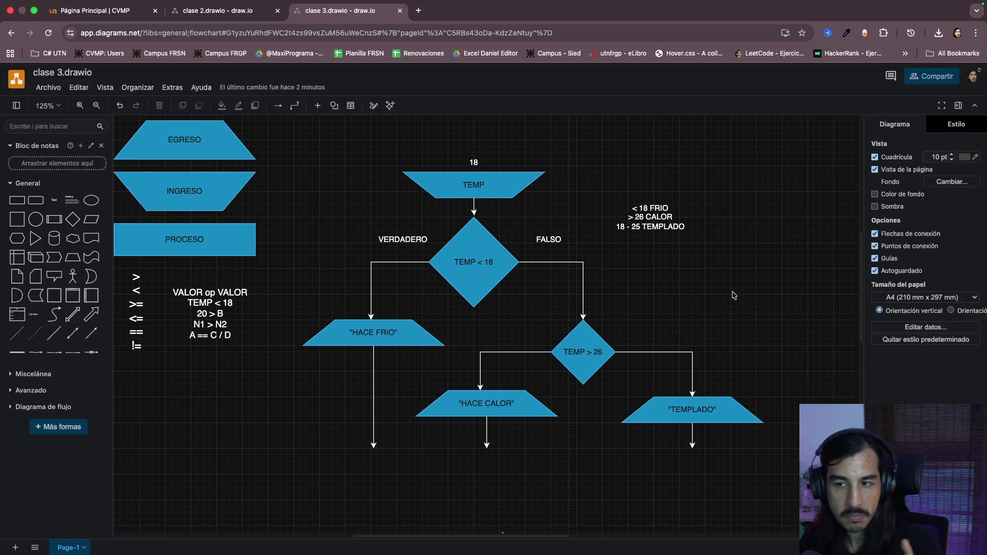
{"action": "left_click_drag", "start_coordinate": [294, 147], "coordinate": [778, 508]}
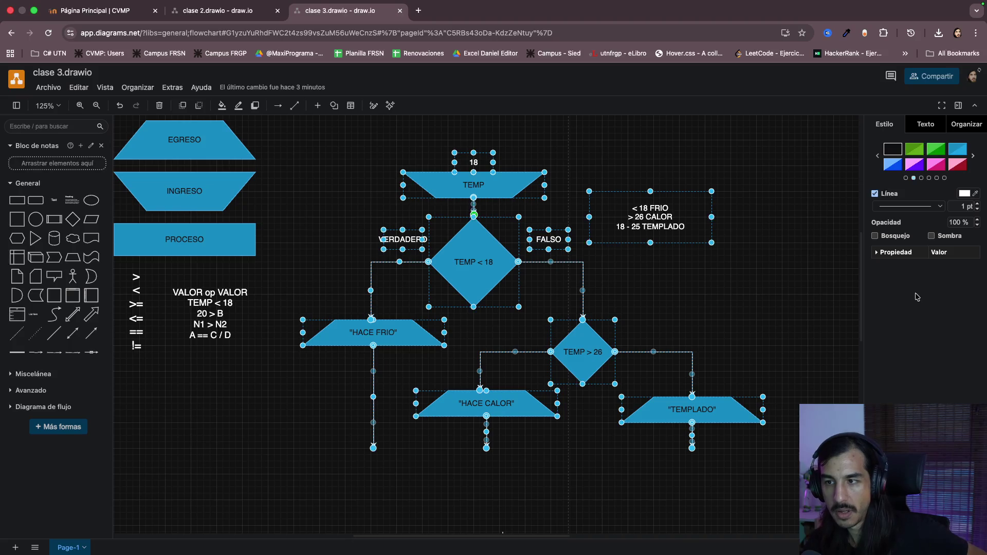
{"action": "left_click", "coordinate": [756, 241]}
{"action": "left_click", "coordinate": [455, 185]}
{"action": "scroll", "coordinate": [462, 185], "scroll_direction": "up", "scroll_amount": 5}
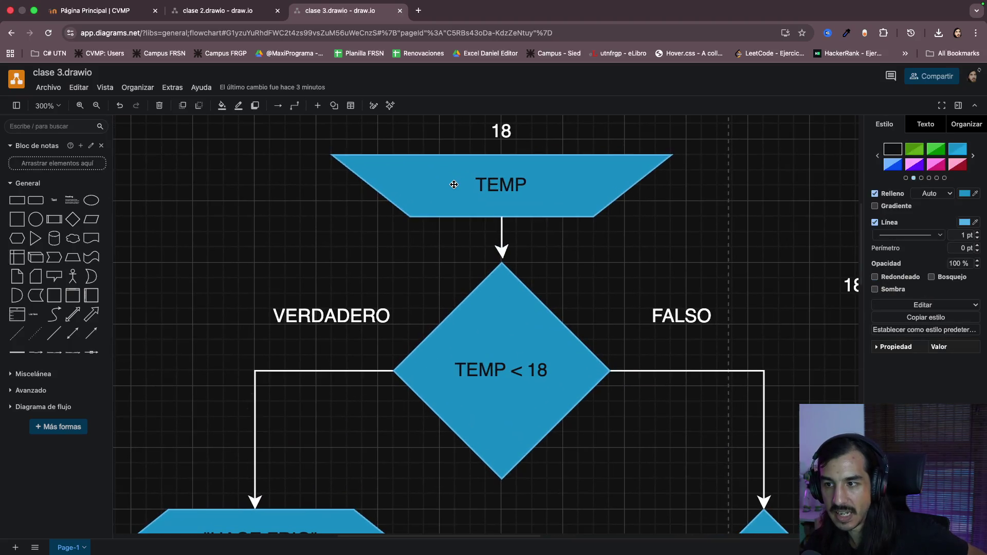
{"action": "double_click", "coordinate": [485, 185]}
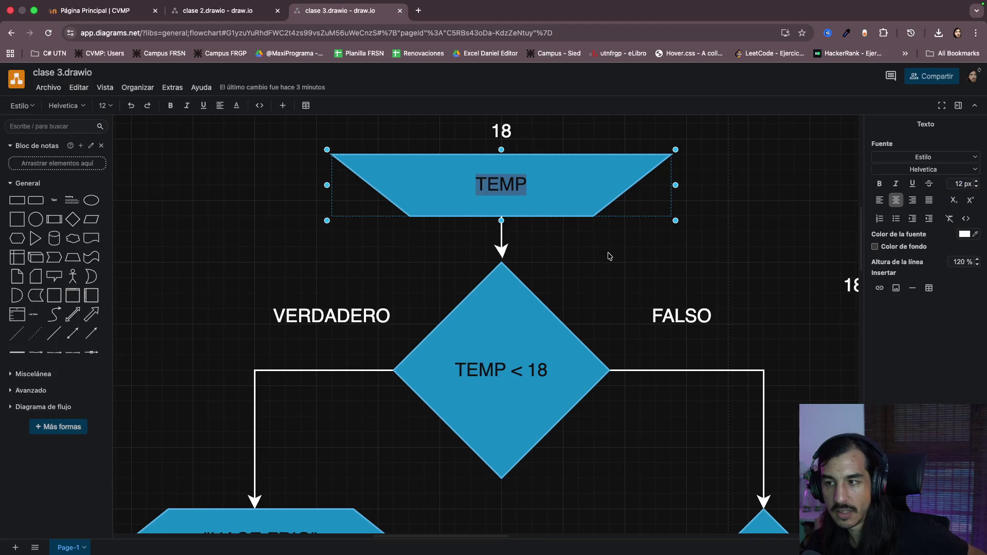
{"action": "left_click", "coordinate": [595, 267]}
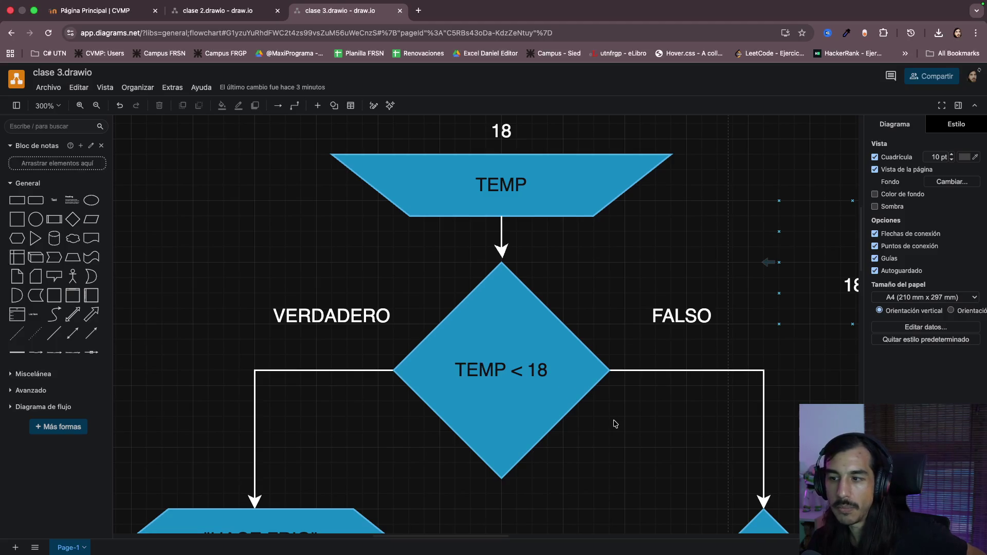
{"action": "scroll", "coordinate": [612, 423], "scroll_direction": "down", "scroll_amount": 5}
{"action": "scroll", "coordinate": [614, 423], "scroll_direction": "up", "scroll_amount": 2}
{"action": "scroll", "coordinate": [614, 424], "scroll_direction": "down", "scroll_amount": 3}
{"action": "scroll", "coordinate": [614, 423], "scroll_direction": "down", "scroll_amount": 2}
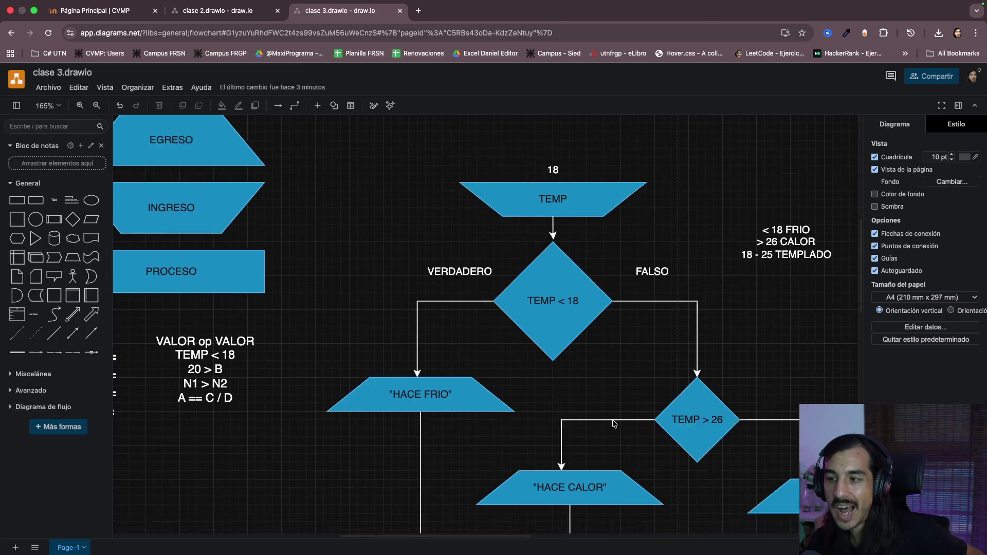
{"action": "scroll", "coordinate": [676, 409], "scroll_direction": "right", "scroll_amount": 3}
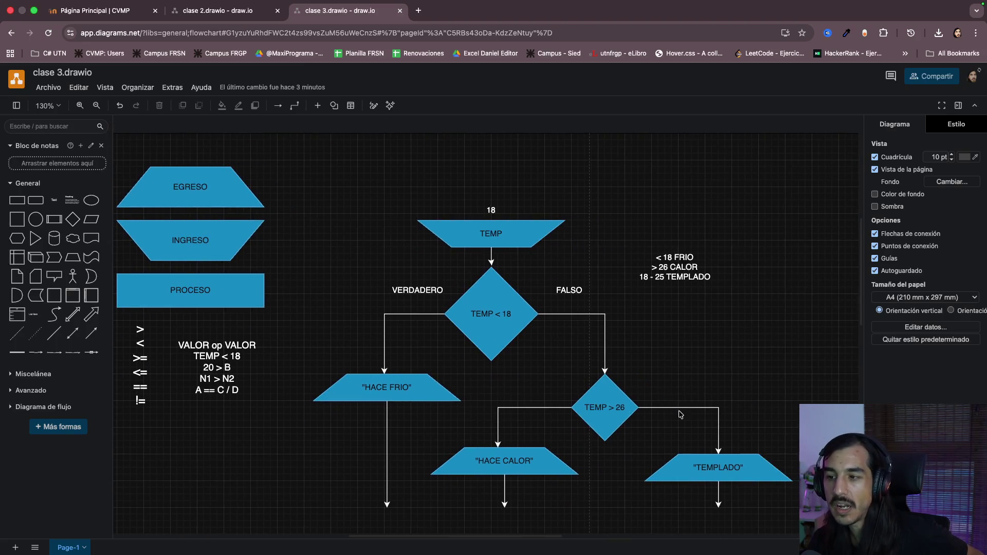
{"action": "scroll", "coordinate": [679, 411], "scroll_direction": "down", "scroll_amount": 2}
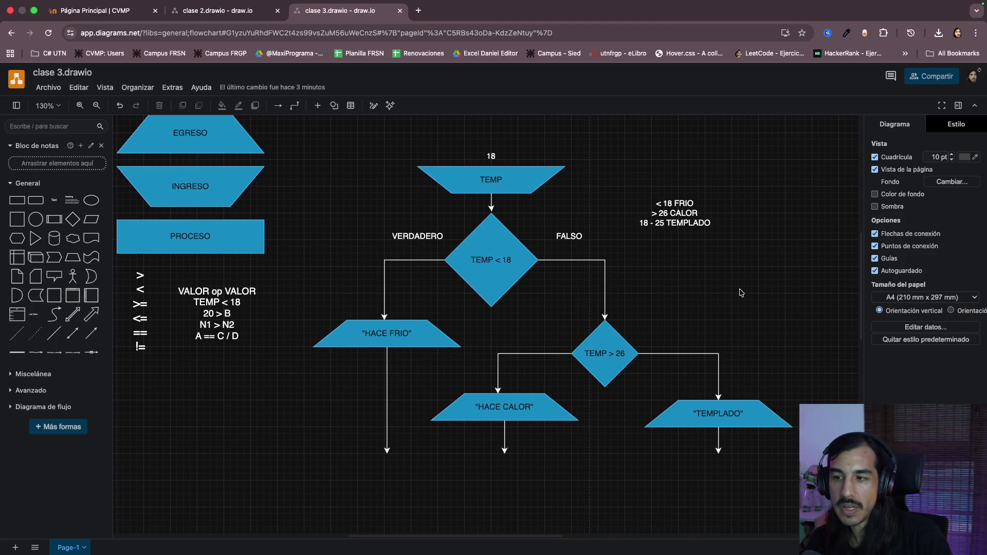
{"action": "left_click", "coordinate": [479, 275]}
{"action": "left_click", "coordinate": [717, 281]}
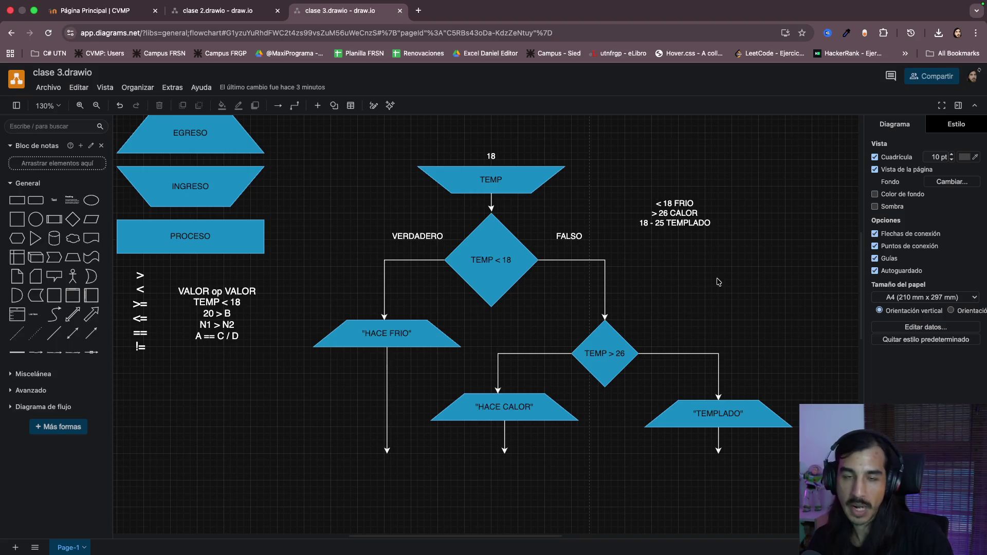
{"action": "left_click", "coordinate": [480, 257]}
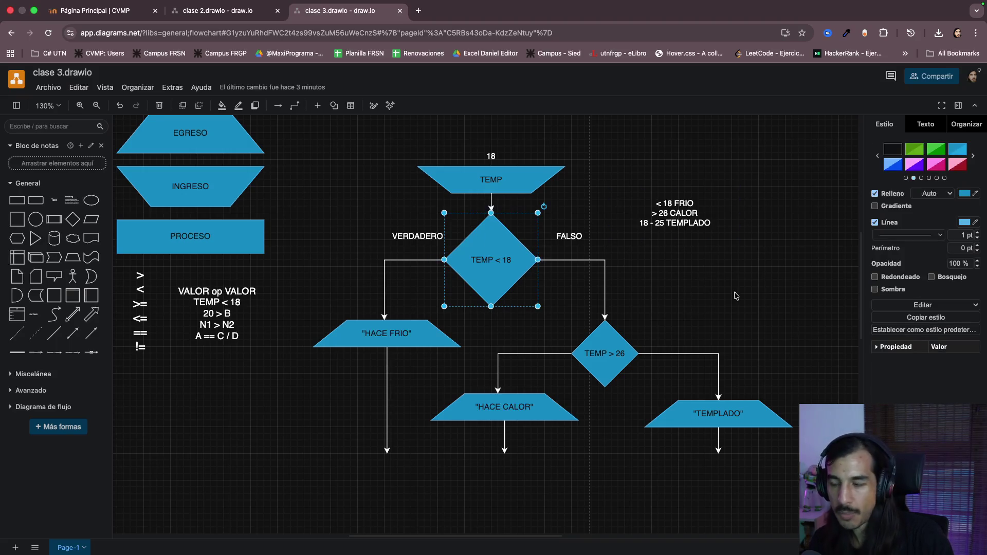
{"action": "left_click", "coordinate": [783, 295]}
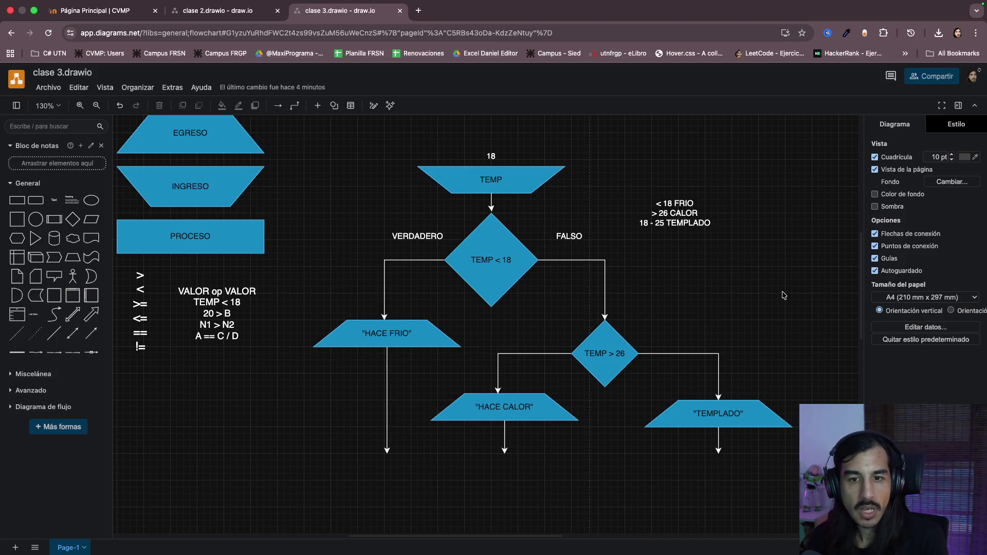
{"action": "scroll", "coordinate": [653, 309], "scroll_direction": "up", "scroll_amount": 2}
{"action": "scroll", "coordinate": [709, 309], "scroll_direction": "up", "scroll_amount": 2}
{"action": "scroll", "coordinate": [515, 282], "scroll_direction": "up", "scroll_amount": 1}
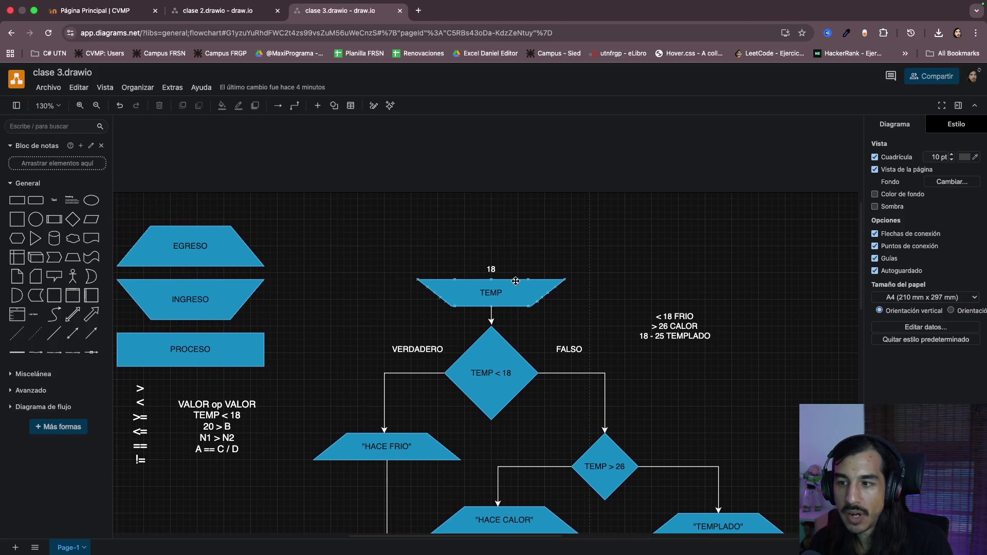
{"action": "double_click", "coordinate": [515, 281]}
{"action": "left_click", "coordinate": [524, 316]}
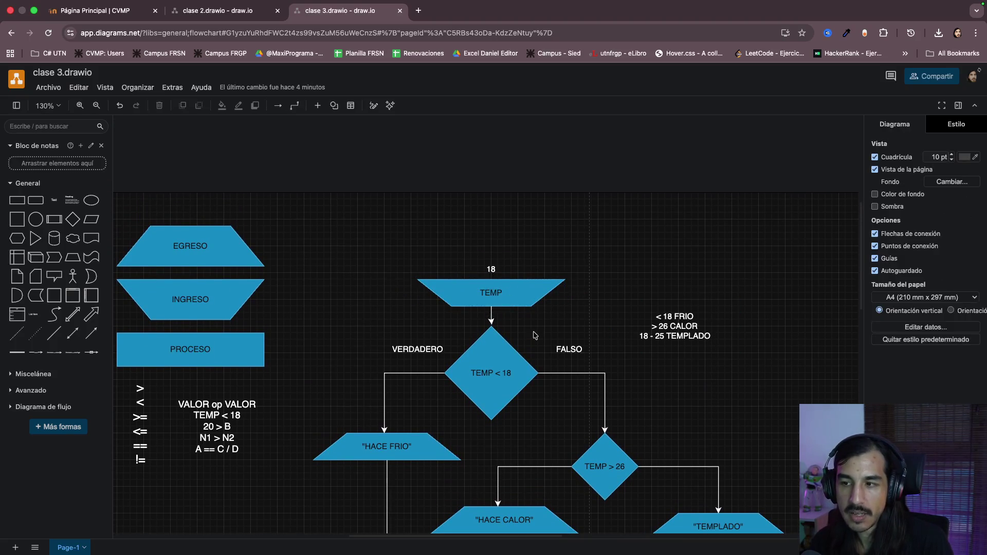
{"action": "scroll", "coordinate": [523, 315], "scroll_direction": "up", "scroll_amount": 4}
{"action": "left_click", "coordinate": [446, 248]}
{"action": "double_click", "coordinate": [445, 249]}
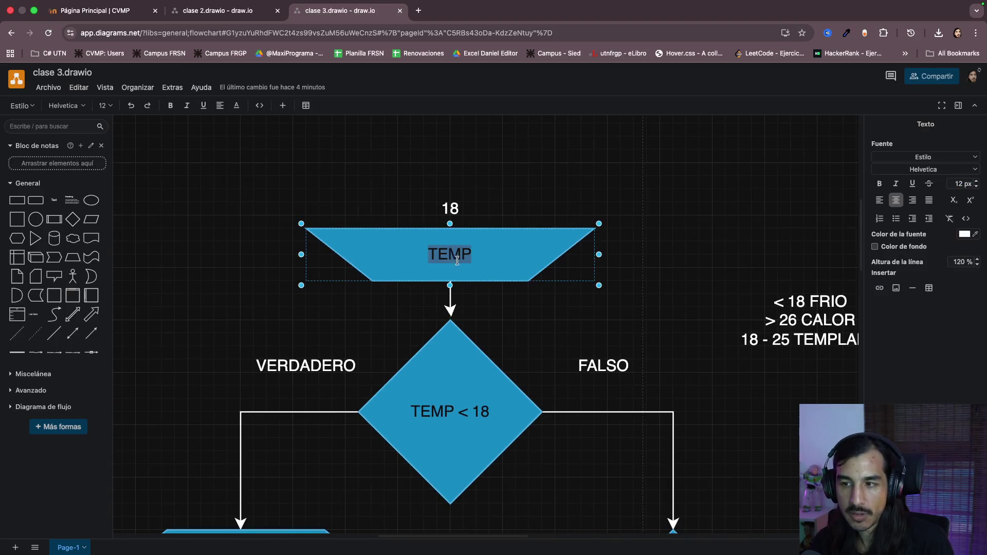
{"action": "left_click", "coordinate": [504, 275]}
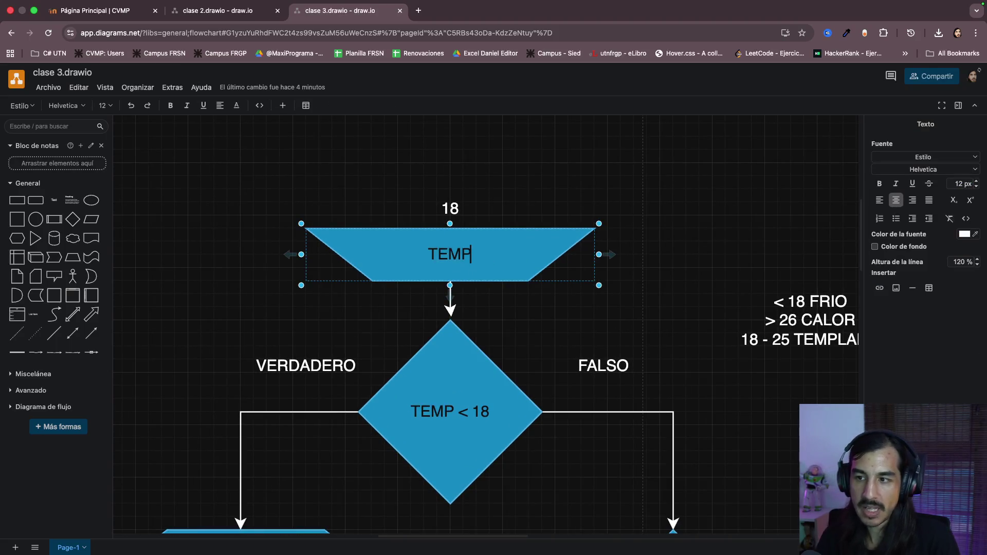
{"action": "type", "text": "1, TEMP"}
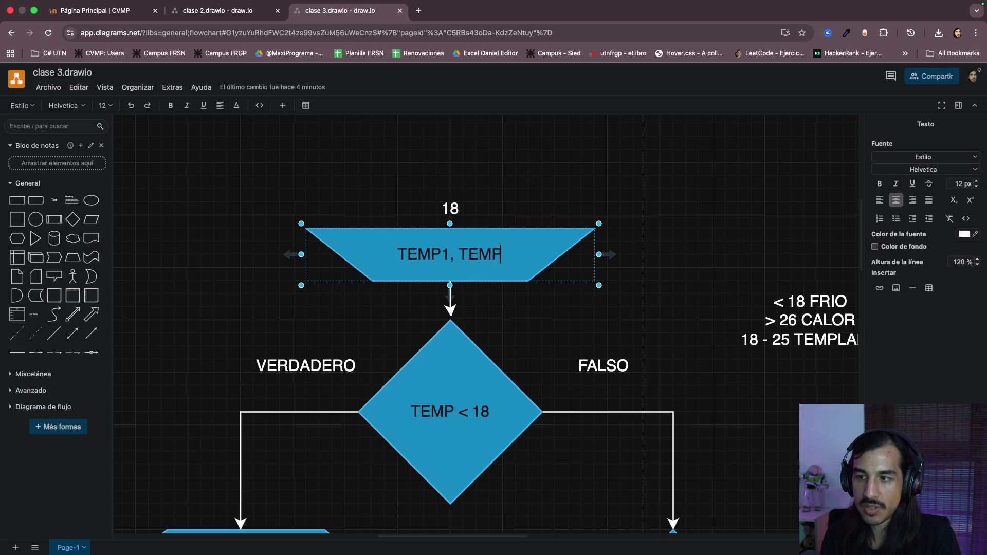
{"action": "type", "text": "2"}
{"action": "left_click", "coordinate": [535, 314]}
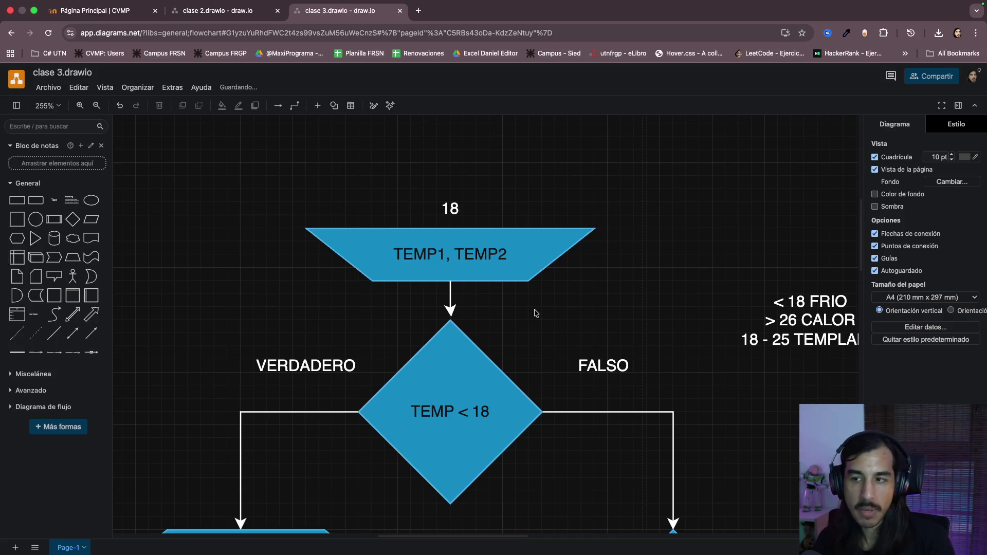
{"action": "double_click", "coordinate": [504, 270]}
{"action": "double_click", "coordinate": [493, 254]}
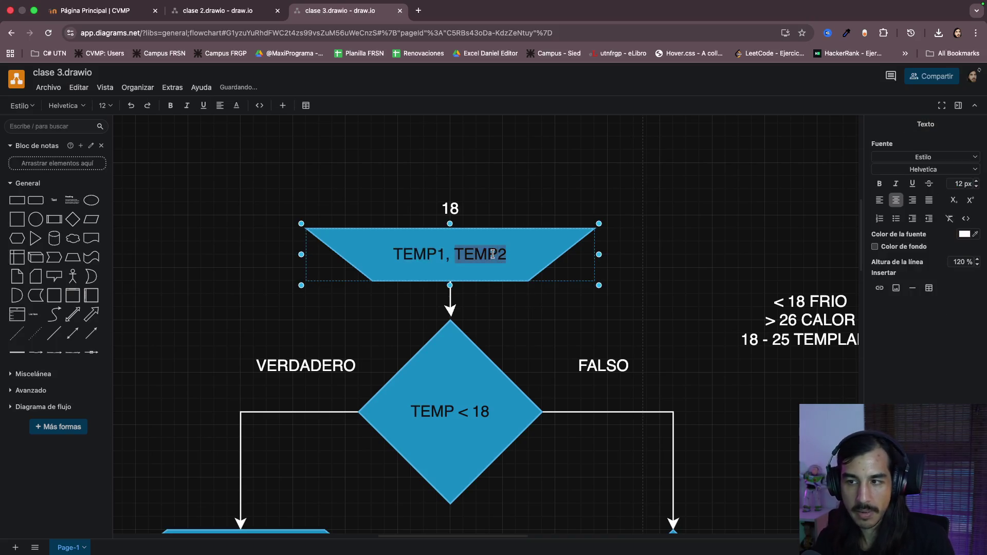
{"action": "key", "text": "BackSpace"}
{"action": "key", "text": "BackSpace"}
{"action": "key", "text": "BackSpace"}
{"action": "key", "text": "BackSpace"}
{"action": "left_click", "coordinate": [511, 313]}
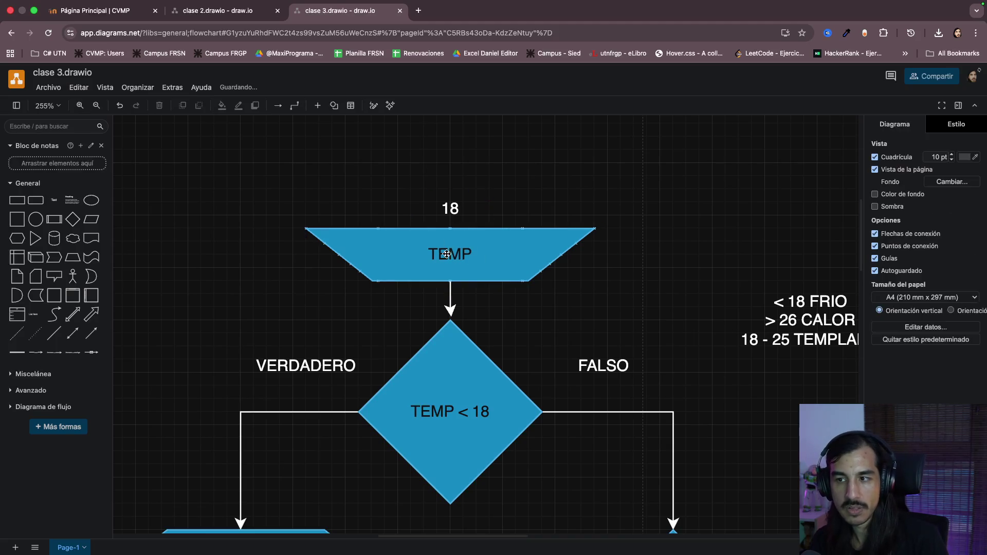
{"action": "scroll", "coordinate": [555, 323], "scroll_direction": "up", "scroll_amount": 3}
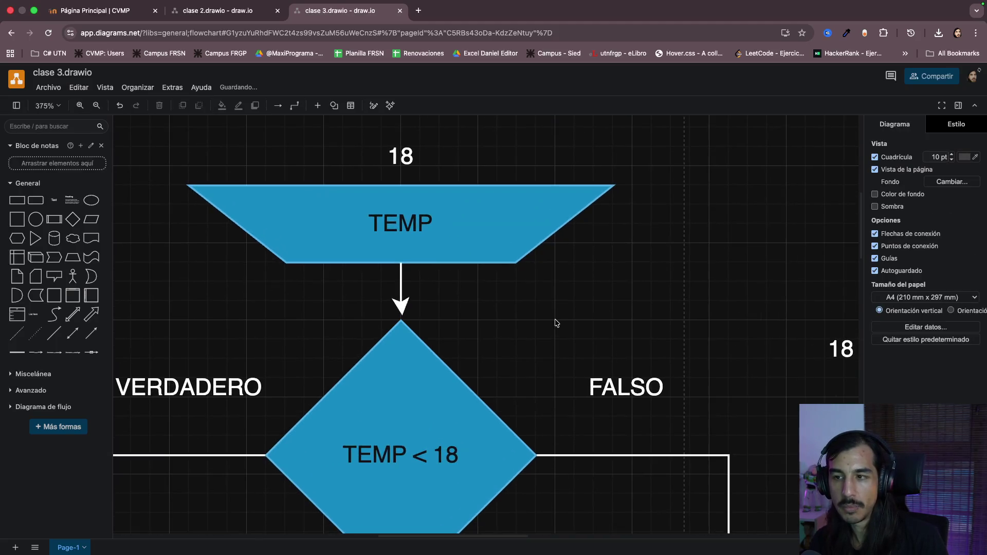
{"action": "scroll", "coordinate": [554, 323], "scroll_direction": "down", "scroll_amount": 2}
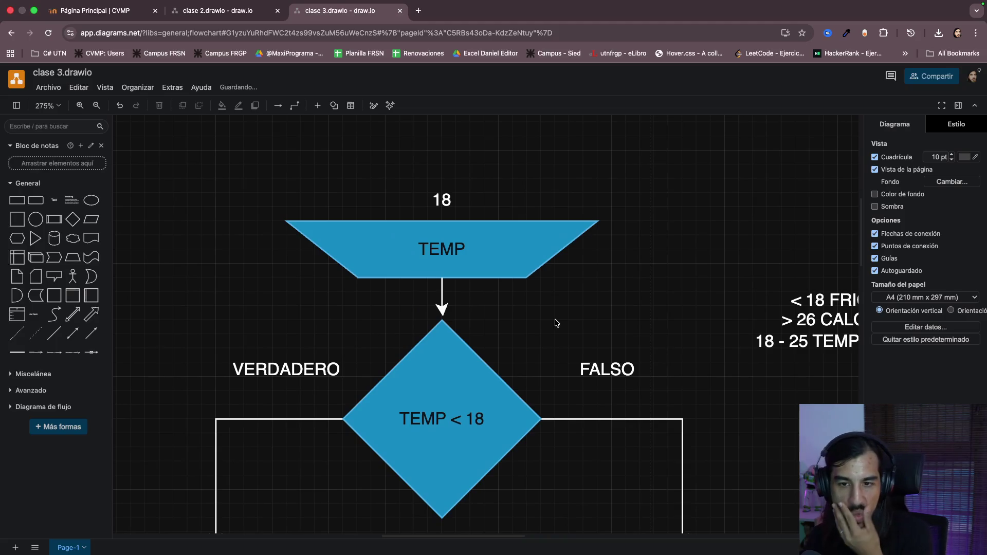
{"action": "scroll", "coordinate": [676, 337], "scroll_direction": "down", "scroll_amount": 2}
{"action": "scroll", "coordinate": [677, 337], "scroll_direction": "down", "scroll_amount": 2}
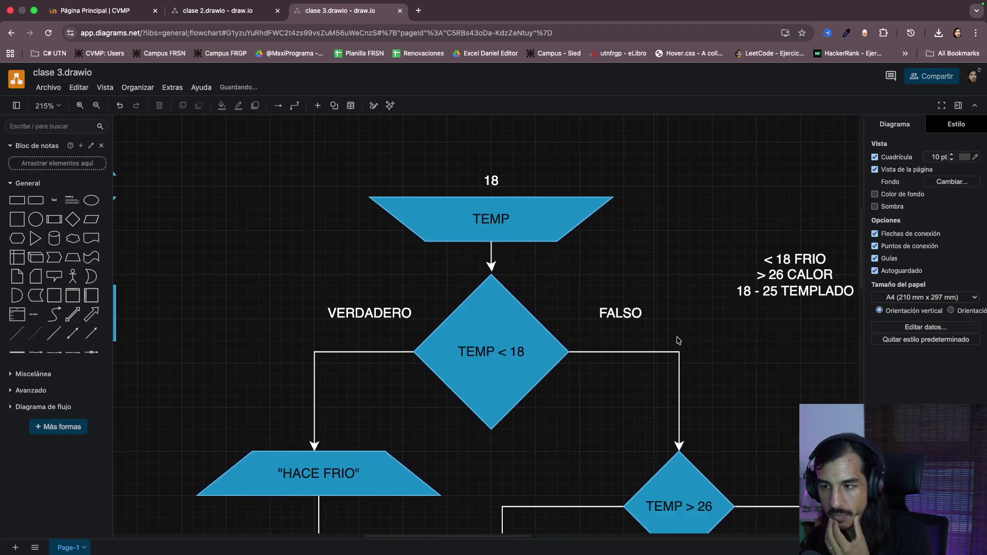
{"action": "scroll", "coordinate": [677, 337], "scroll_direction": "down", "scroll_amount": 3}
{"action": "scroll", "coordinate": [676, 337], "scroll_direction": "down", "scroll_amount": 3}
{"action": "scroll", "coordinate": [702, 350], "scroll_direction": "up", "scroll_amount": 2}
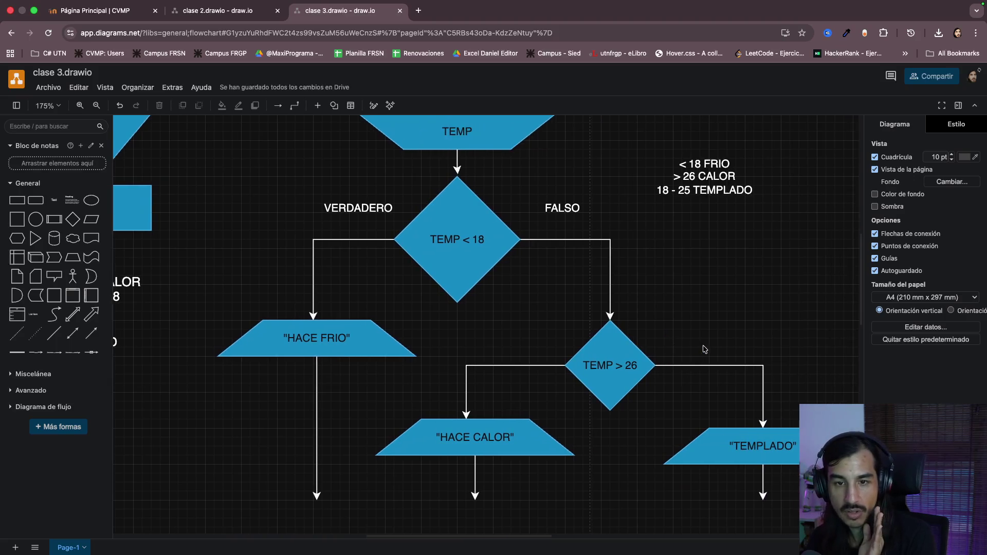
{"action": "scroll", "coordinate": [703, 349], "scroll_direction": "up", "scroll_amount": 1}
{"action": "scroll", "coordinate": [702, 350], "scroll_direction": "up", "scroll_amount": 2}
{"action": "scroll", "coordinate": [702, 349], "scroll_direction": "up", "scroll_amount": 3}
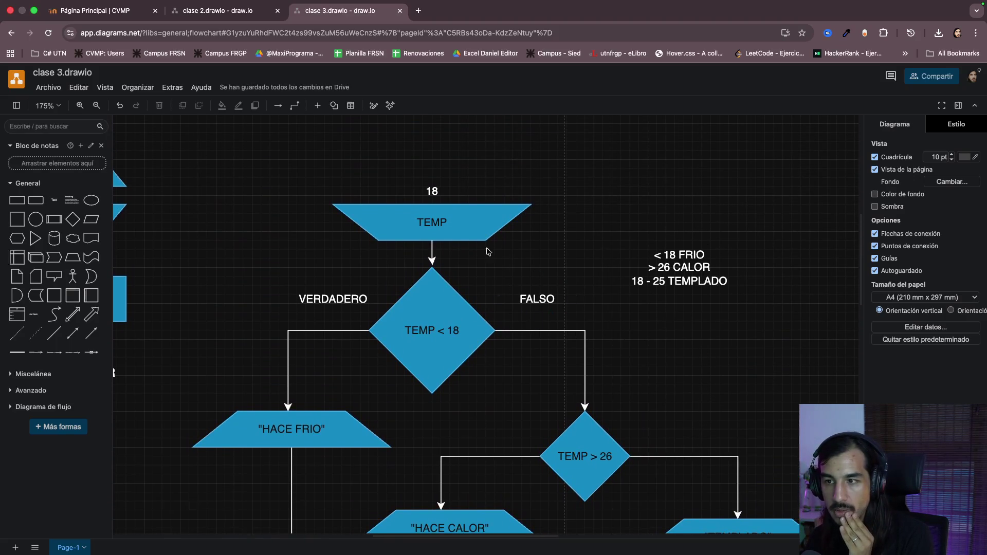
{"action": "double_click", "coordinate": [445, 192]}
{"action": "left_click", "coordinate": [540, 191]}
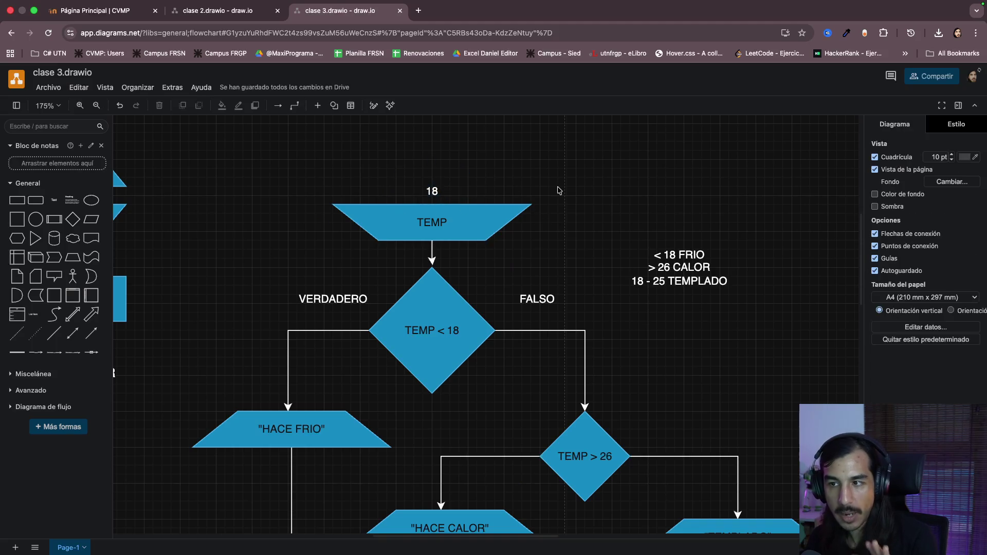
{"action": "scroll", "coordinate": [609, 335], "scroll_direction": "down", "scroll_amount": 3}
{"action": "scroll", "coordinate": [610, 335], "scroll_direction": "down", "scroll_amount": 2}
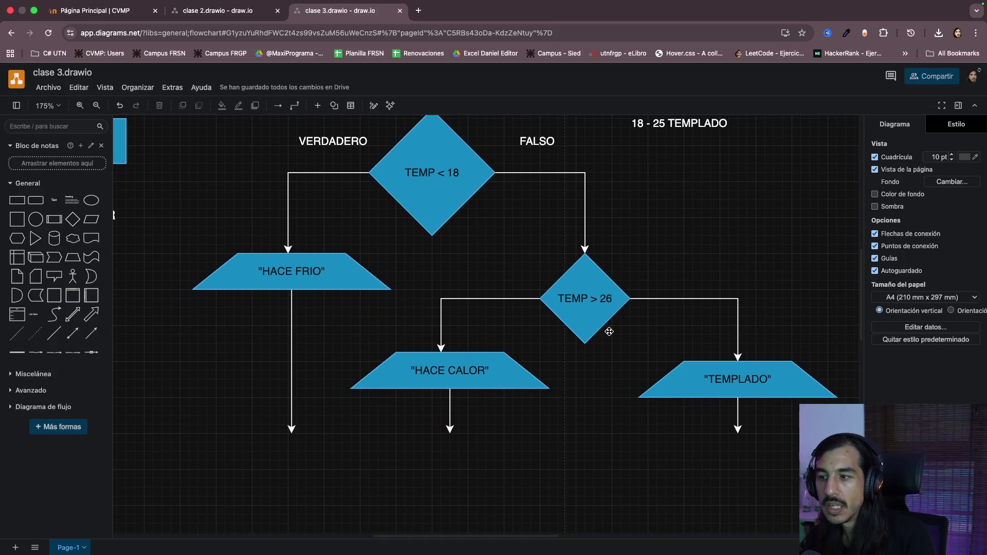
{"action": "scroll", "coordinate": [609, 336], "scroll_direction": "up", "scroll_amount": 3}
{"action": "scroll", "coordinate": [609, 335], "scroll_direction": "up", "scroll_amount": 1}
{"action": "scroll", "coordinate": [609, 335], "scroll_direction": "down", "scroll_amount": 2}
{"action": "scroll", "coordinate": [609, 334], "scroll_direction": "up", "scroll_amount": 1}
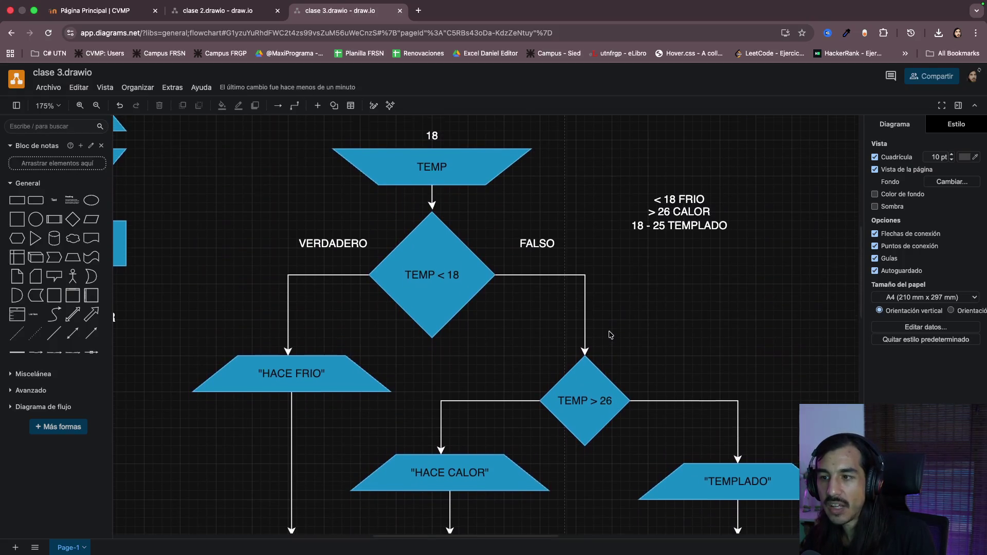
{"action": "scroll", "coordinate": [609, 335], "scroll_direction": "up", "scroll_amount": 2}
{"action": "scroll", "coordinate": [609, 335], "scroll_direction": "down", "scroll_amount": 3}
{"action": "scroll", "coordinate": [609, 335], "scroll_direction": "down", "scroll_amount": 1}
{"action": "scroll", "coordinate": [610, 334], "scroll_direction": "up", "scroll_amount": 1}
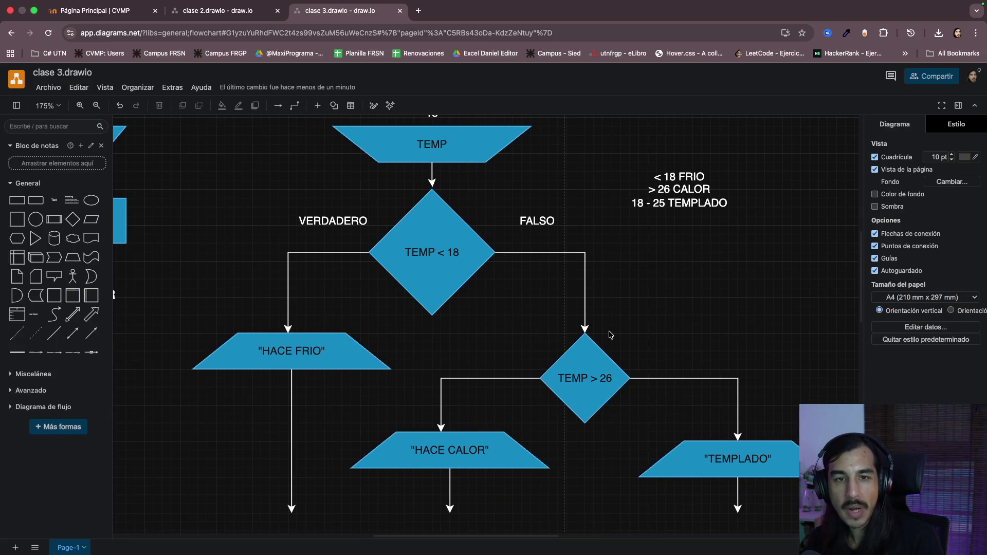
{"action": "scroll", "coordinate": [609, 335], "scroll_direction": "up", "scroll_amount": 3}
{"action": "scroll", "coordinate": [609, 334], "scroll_direction": "down", "scroll_amount": 2}
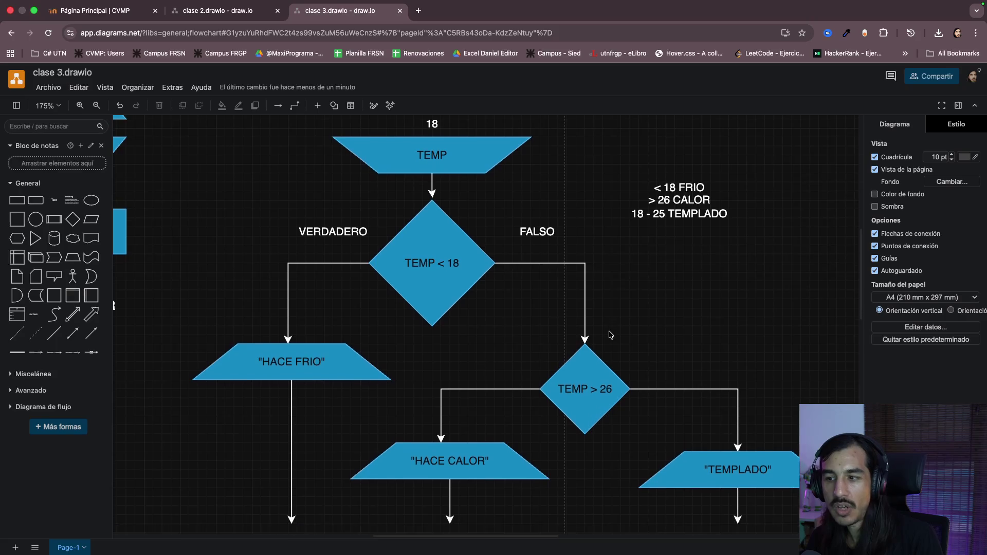
{"action": "scroll", "coordinate": [609, 335], "scroll_direction": "up", "scroll_amount": 1}
{"action": "scroll", "coordinate": [610, 335], "scroll_direction": "up", "scroll_amount": 2}
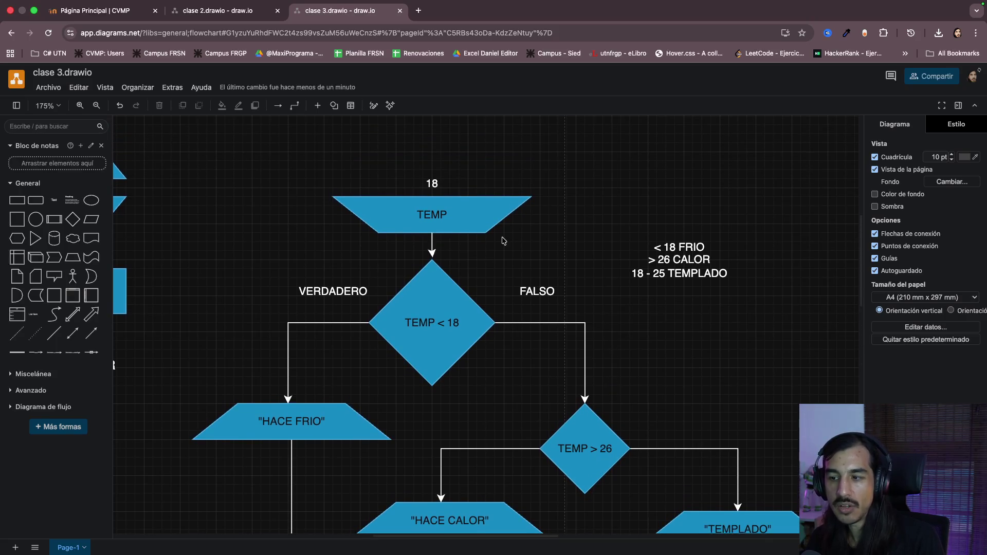
{"action": "left_click", "coordinate": [438, 183]}
{"action": "double_click", "coordinate": [439, 182]}
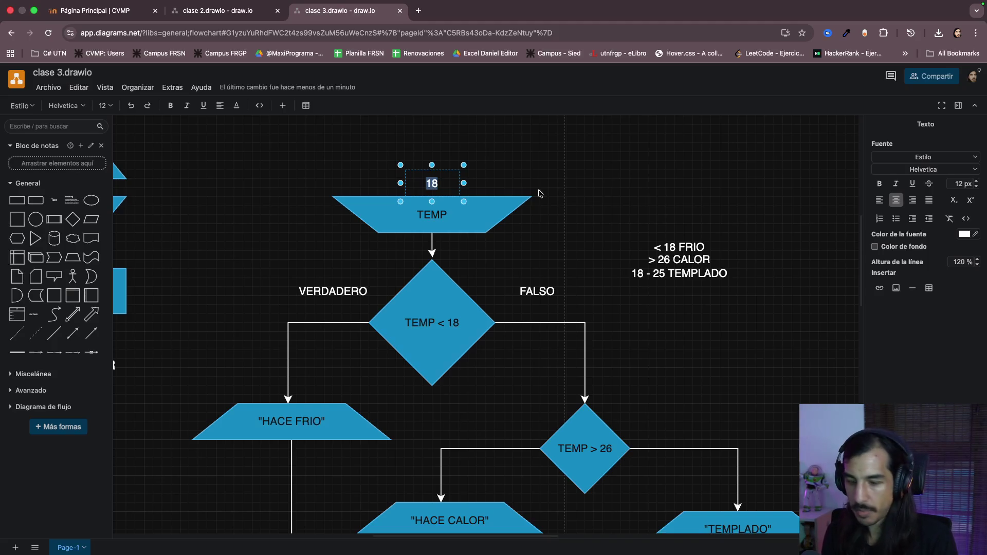
{"action": "type", "text": "21"}
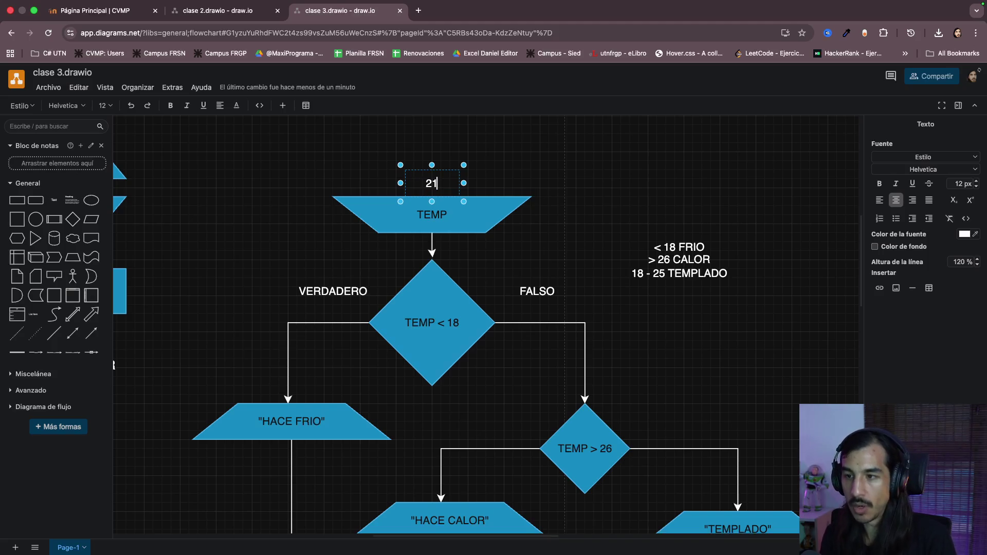
- Commit the value 21 above TEMP and review both decision diamonds and the TEMPLADO output
{"action": "left_click", "coordinate": [563, 164]}
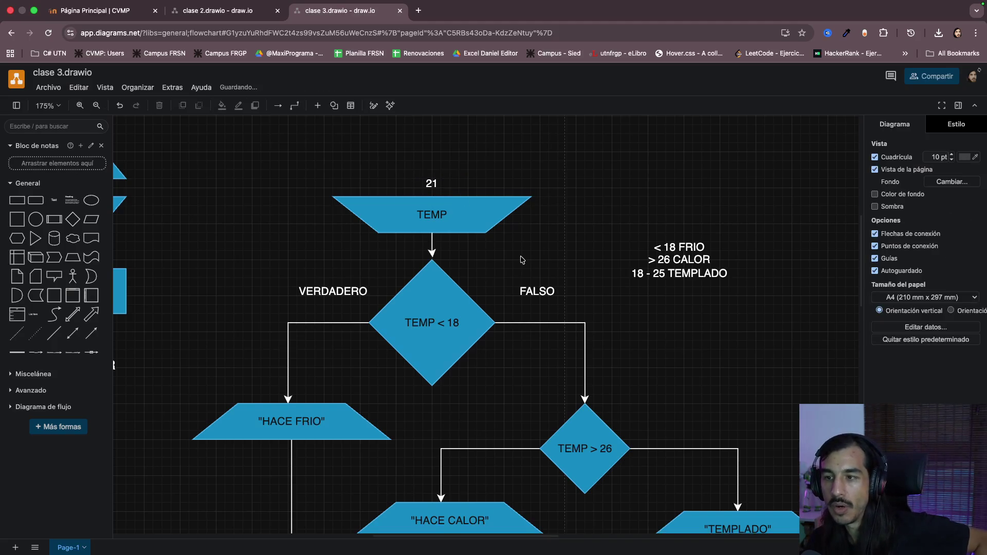
{"action": "scroll", "coordinate": [522, 260], "scroll_direction": "down", "scroll_amount": 1}
{"action": "left_click", "coordinate": [437, 278]}
{"action": "scroll", "coordinate": [438, 278], "scroll_direction": "down", "scroll_amount": 2}
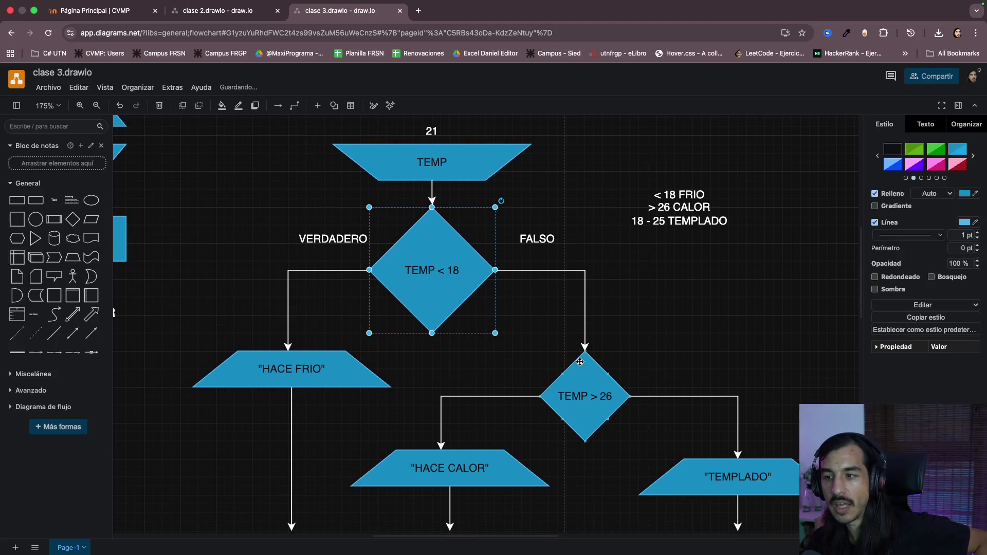
{"action": "left_click", "coordinate": [580, 378]}
{"action": "scroll", "coordinate": [594, 389], "scroll_direction": "down", "scroll_amount": 1}
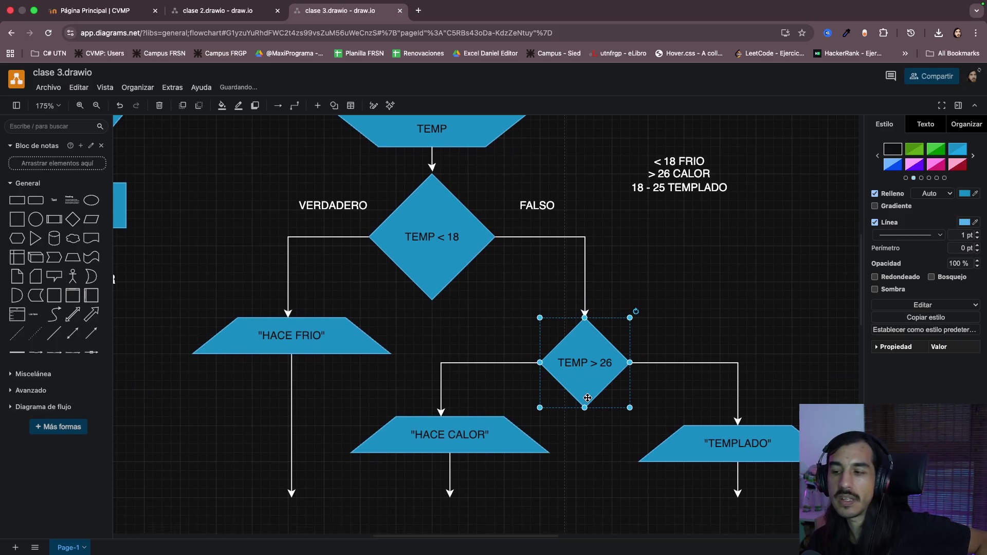
{"action": "left_click", "coordinate": [727, 442]}
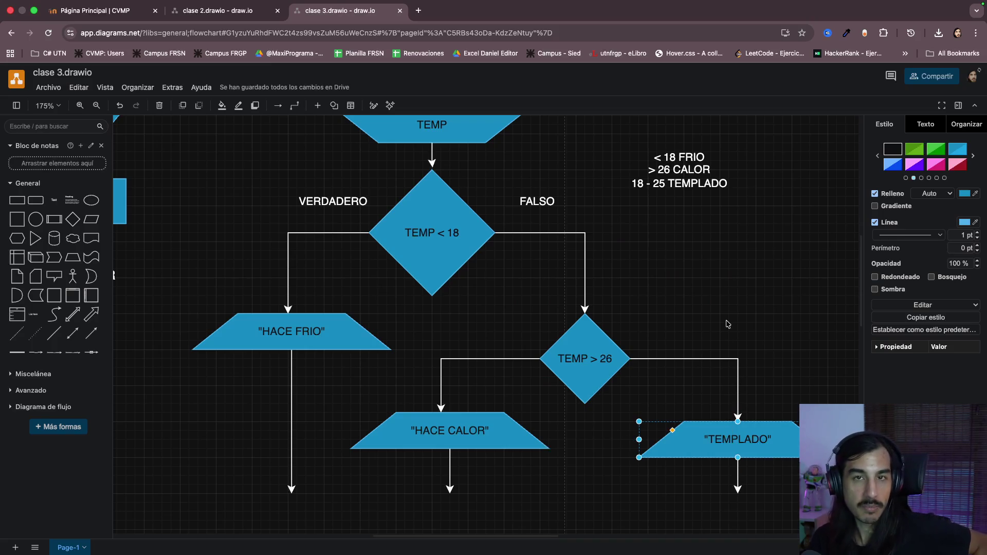
{"action": "scroll", "coordinate": [710, 296], "scroll_direction": "up", "scroll_amount": 2}
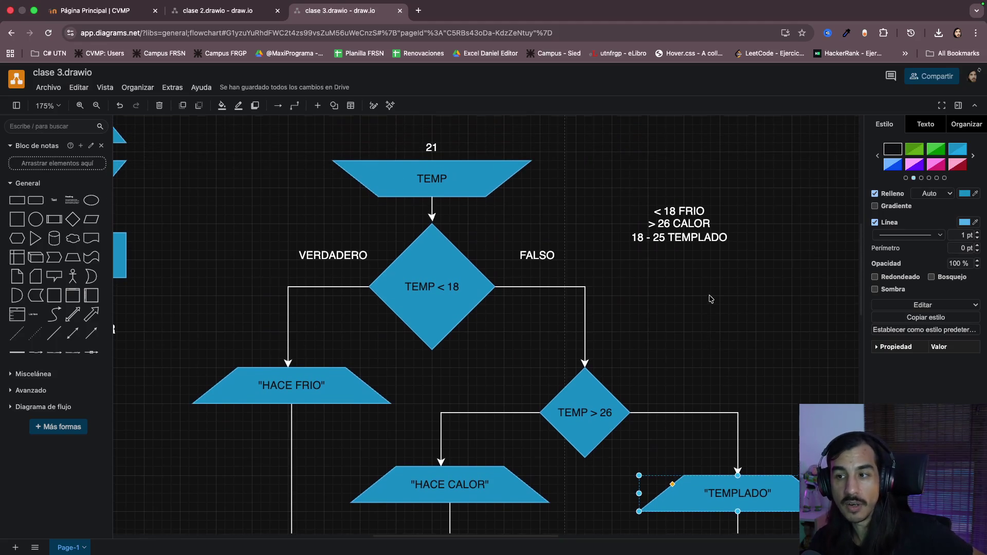
{"action": "double_click", "coordinate": [437, 151]}
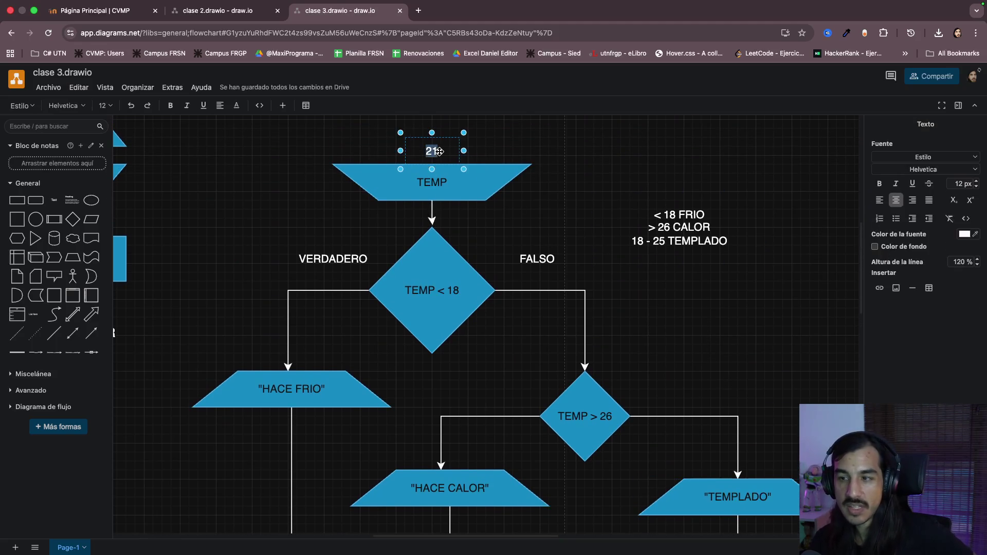
{"action": "type", "text": "3"}
- Replace the sample value above TEMP with 33 and finish editing the label
{"action": "left_click", "coordinate": [552, 180]}
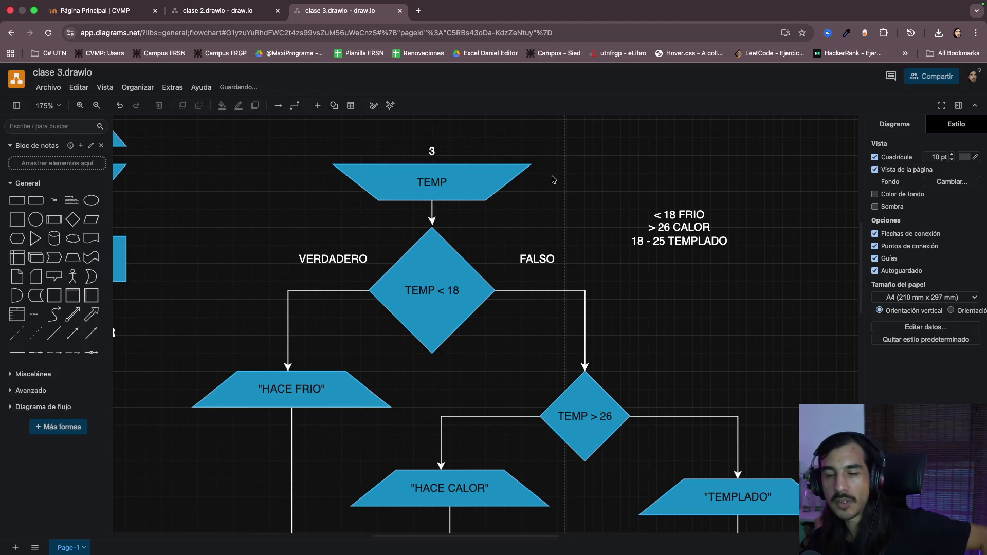
{"action": "left_click", "coordinate": [434, 145]}
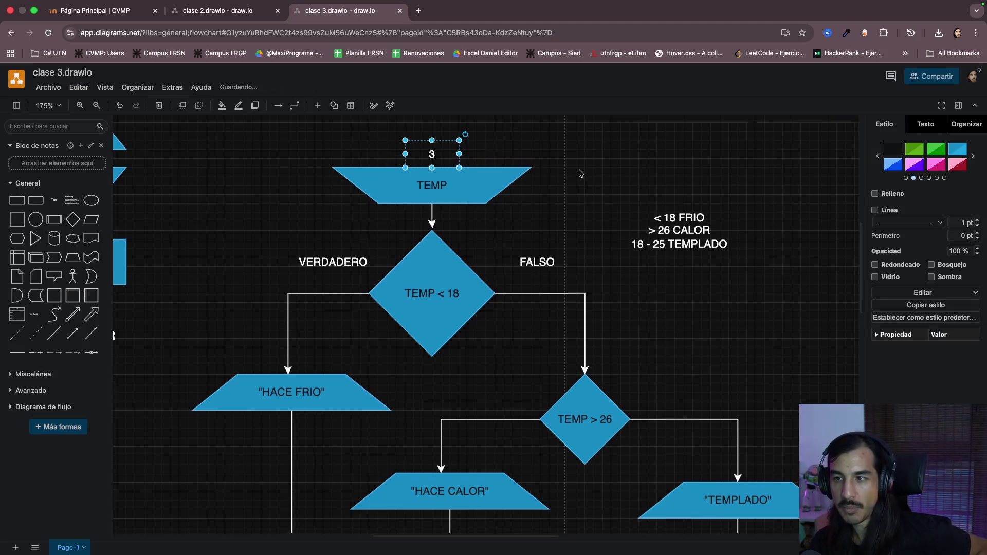
{"action": "scroll", "coordinate": [579, 173], "scroll_direction": "up", "scroll_amount": 1}
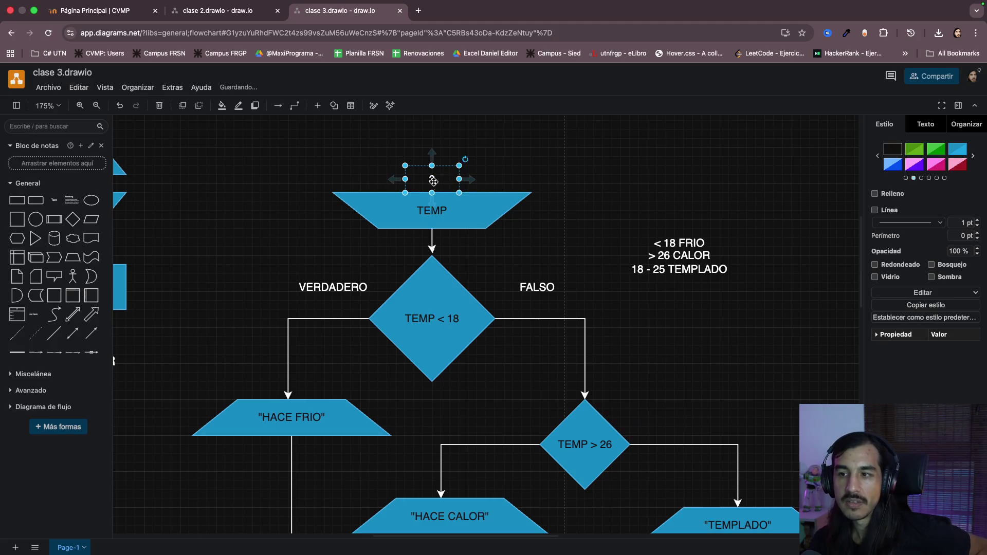
{"action": "left_click", "coordinate": [420, 332]}
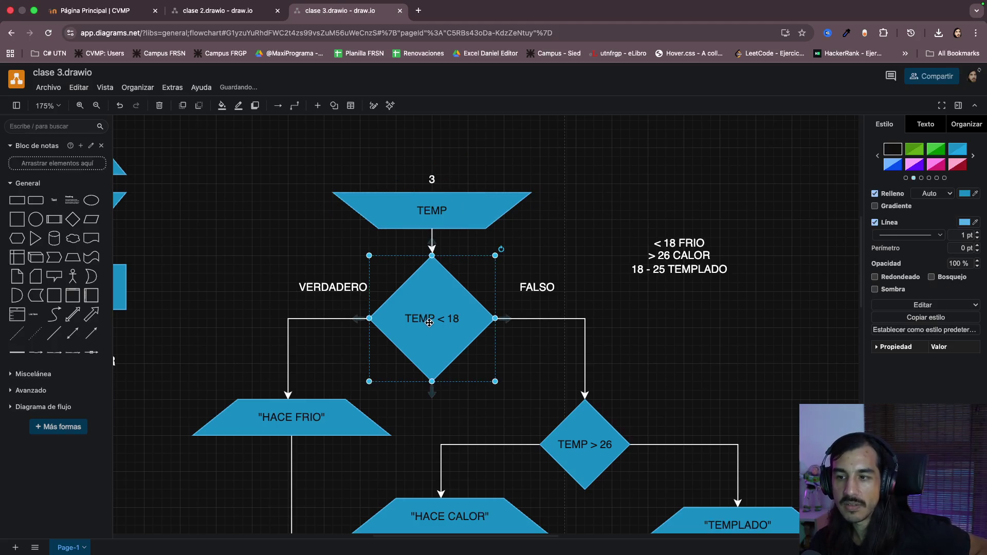
{"action": "scroll", "coordinate": [393, 302], "scroll_direction": "down", "scroll_amount": 2}
{"action": "left_click", "coordinate": [282, 346]}
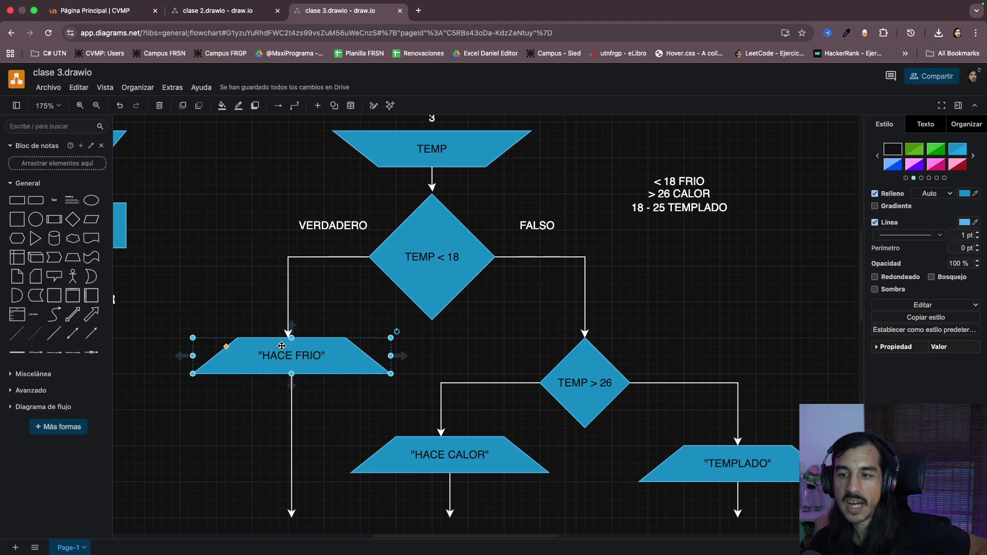
{"action": "scroll", "coordinate": [283, 346], "scroll_direction": "down", "scroll_amount": 1}
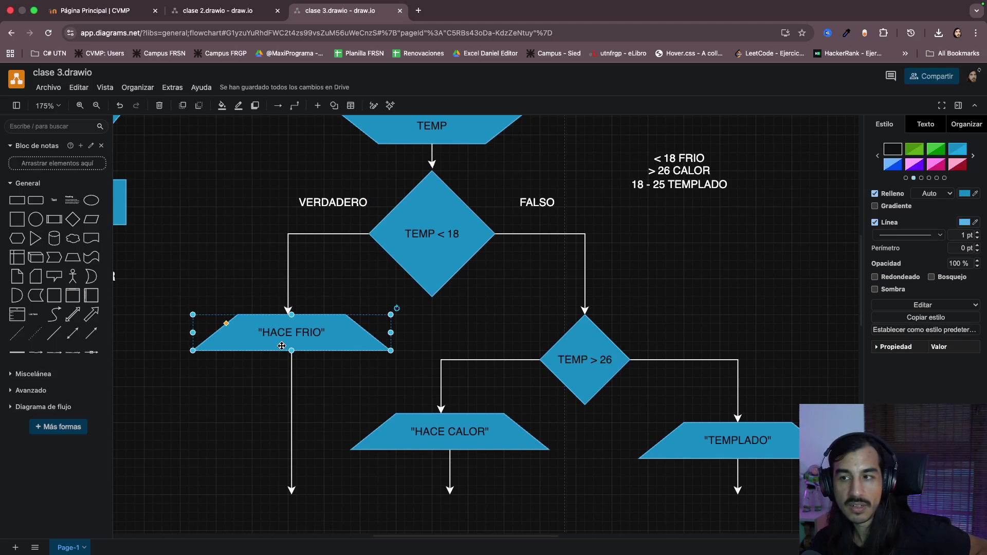
{"action": "scroll", "coordinate": [282, 346], "scroll_direction": "up", "scroll_amount": 3}
{"action": "scroll", "coordinate": [282, 346], "scroll_direction": "up", "scroll_amount": 2}
{"action": "double_click", "coordinate": [432, 217]}
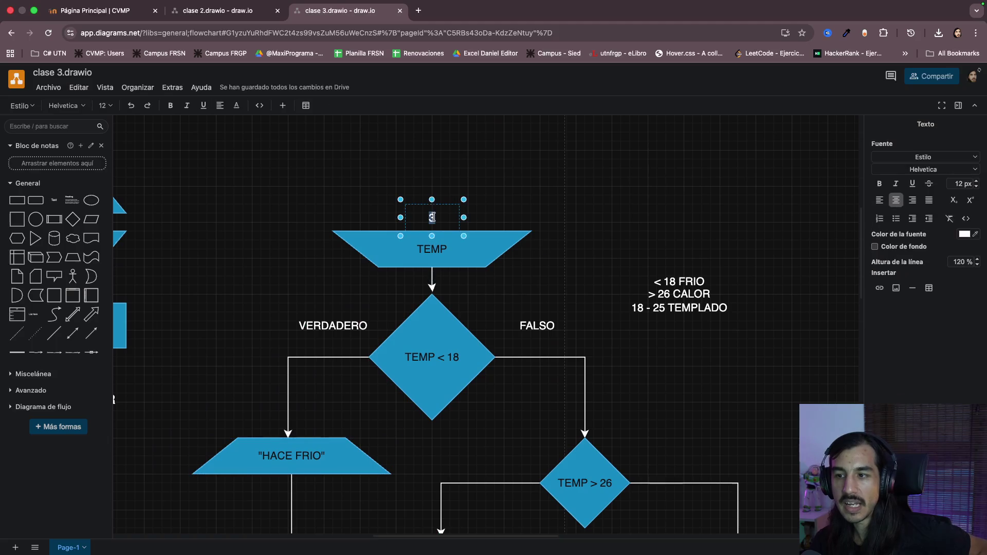
{"action": "type", "text": "33"}
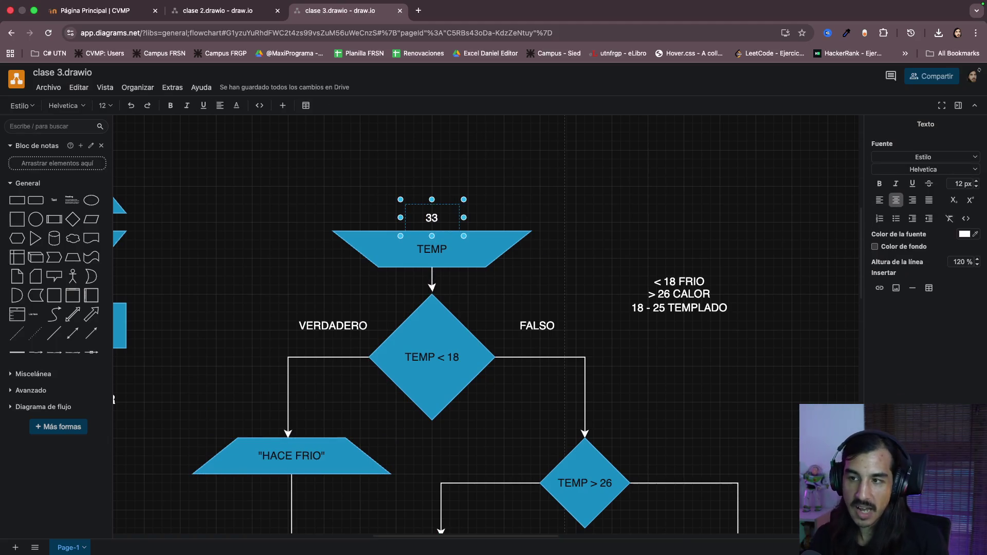
{"action": "left_click", "coordinate": [632, 214]}
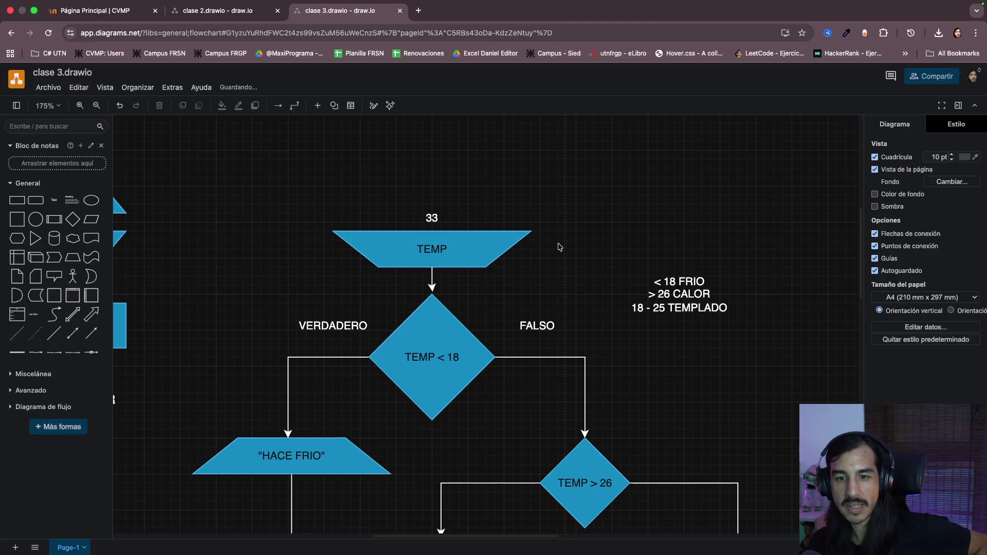
{"action": "scroll", "coordinate": [558, 247], "scroll_direction": "down", "scroll_amount": 1}
{"action": "scroll", "coordinate": [559, 247], "scroll_direction": "down", "scroll_amount": 1}
{"action": "scroll", "coordinate": [559, 247], "scroll_direction": "down", "scroll_amount": 1}
{"action": "scroll", "coordinate": [558, 247], "scroll_direction": "down", "scroll_amount": 1}
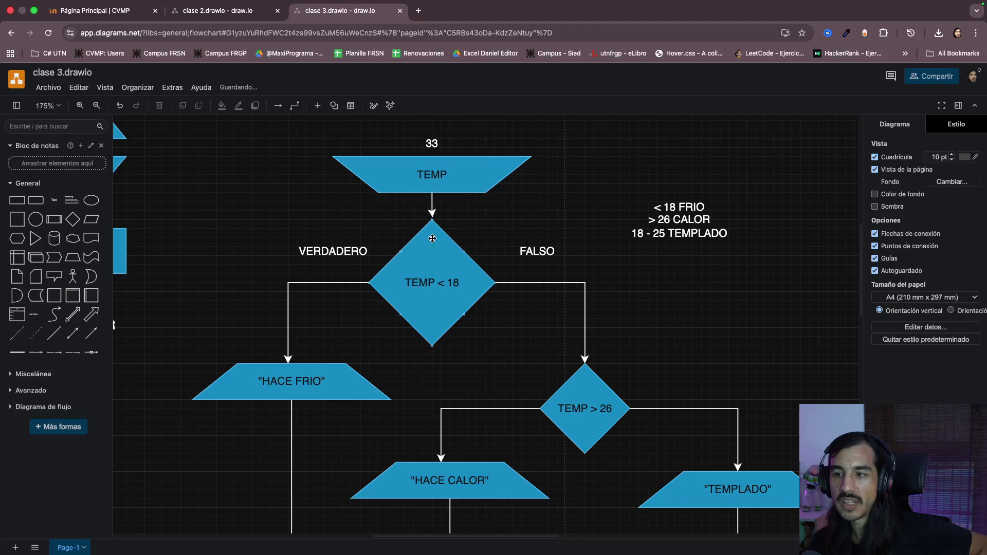
{"action": "left_click", "coordinate": [431, 287]}
{"action": "scroll", "coordinate": [452, 303], "scroll_direction": "down", "scroll_amount": 3}
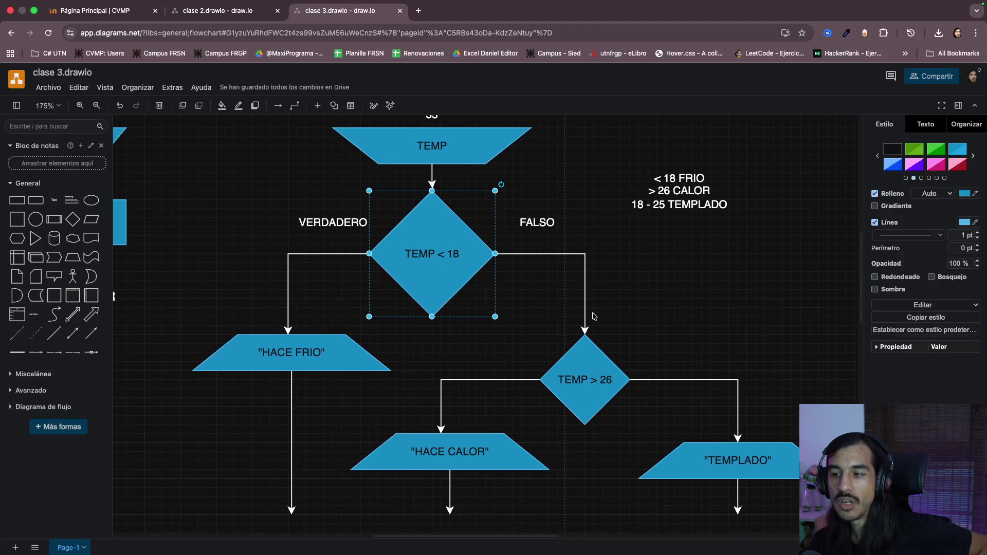
{"action": "left_click", "coordinate": [587, 382]}
{"action": "left_click", "coordinate": [444, 413]}
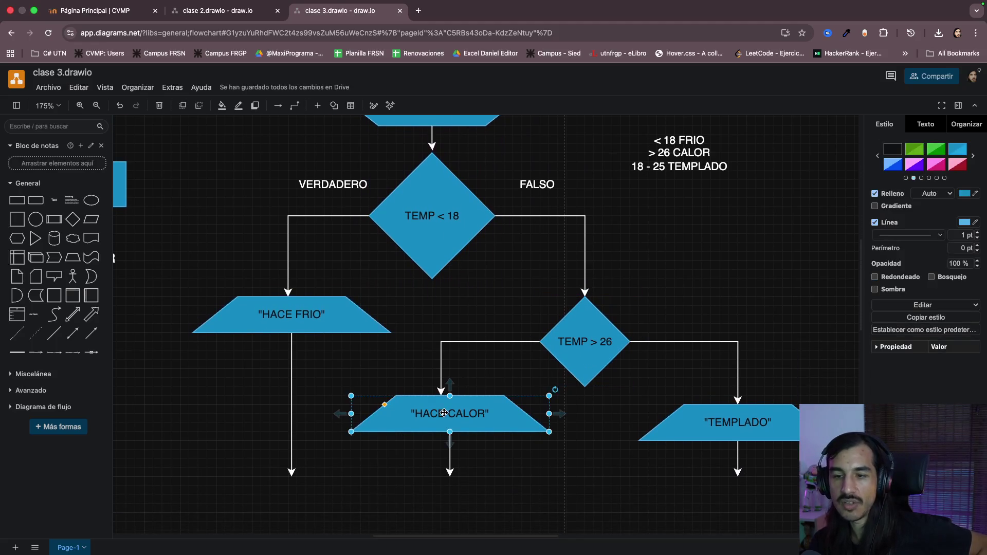
{"action": "left_click", "coordinate": [621, 485]}
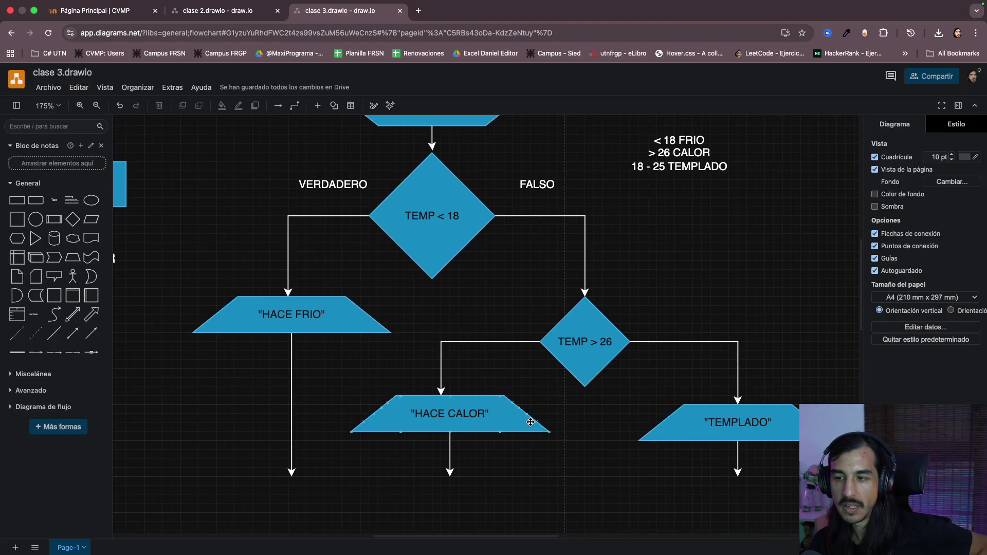
{"action": "left_click", "coordinate": [533, 422]}
{"action": "scroll", "coordinate": [470, 412], "scroll_direction": "up", "scroll_amount": 2}
{"action": "scroll", "coordinate": [470, 412], "scroll_direction": "up", "scroll_amount": 2}
{"action": "scroll", "coordinate": [470, 414], "scroll_direction": "down", "scroll_amount": 3}
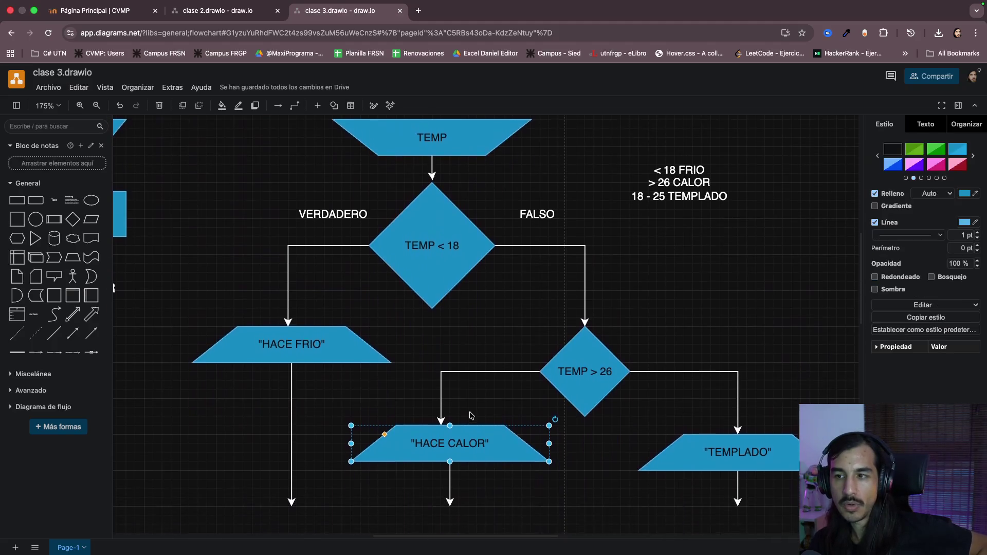
{"action": "scroll", "coordinate": [470, 415], "scroll_direction": "down", "scroll_amount": 1}
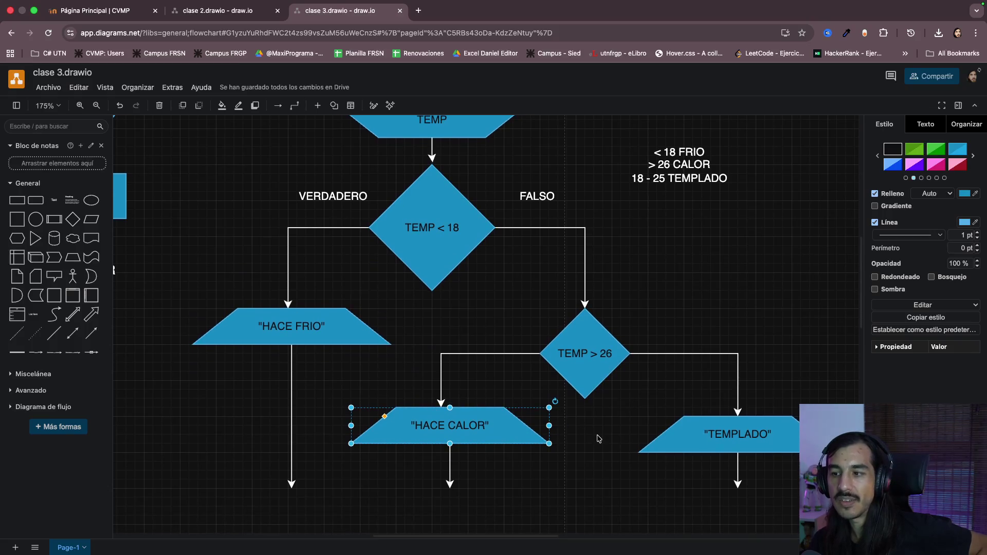
{"action": "scroll", "coordinate": [597, 439], "scroll_direction": "down", "scroll_amount": 1}
{"action": "left_click", "coordinate": [326, 302]}
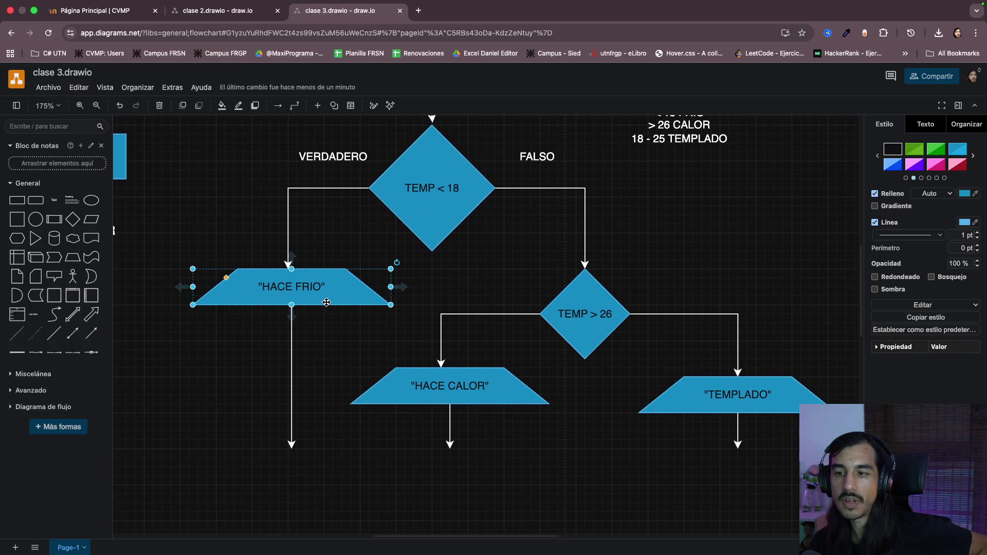
{"action": "left_click", "coordinate": [437, 387]}
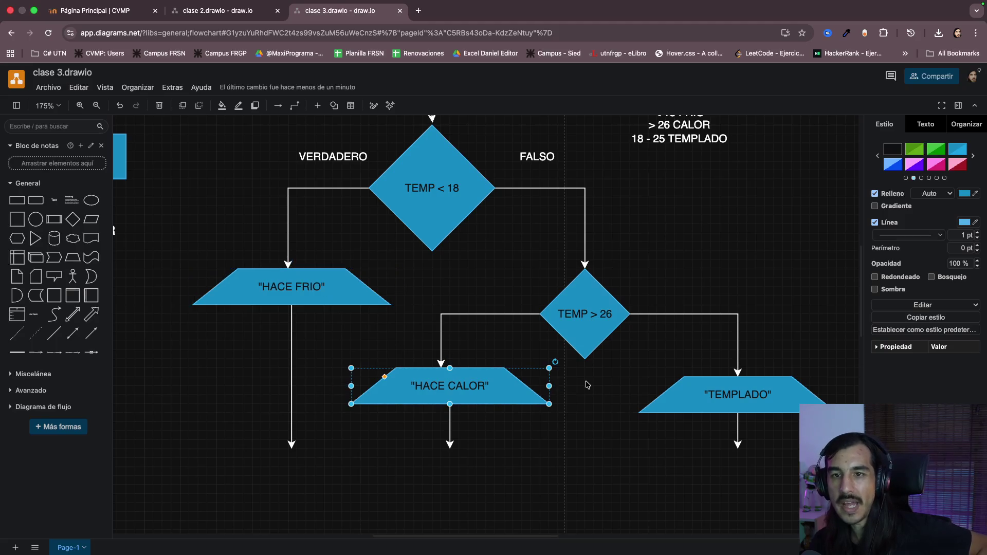
{"action": "left_click", "coordinate": [702, 392]}
{"action": "left_click", "coordinate": [474, 394]}
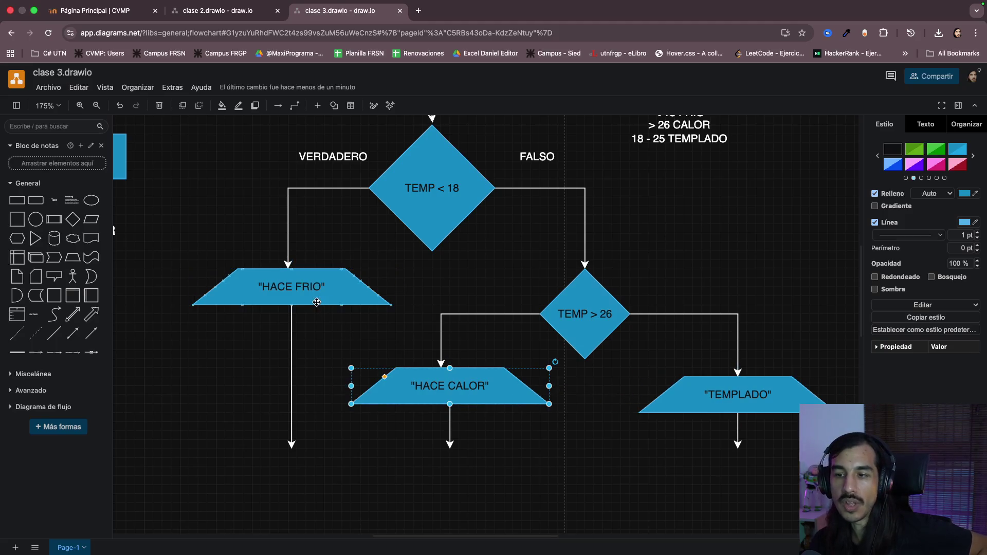
{"action": "left_click", "coordinate": [362, 294]}
{"action": "left_click", "coordinate": [459, 387]}
{"action": "left_click", "coordinate": [730, 396]}
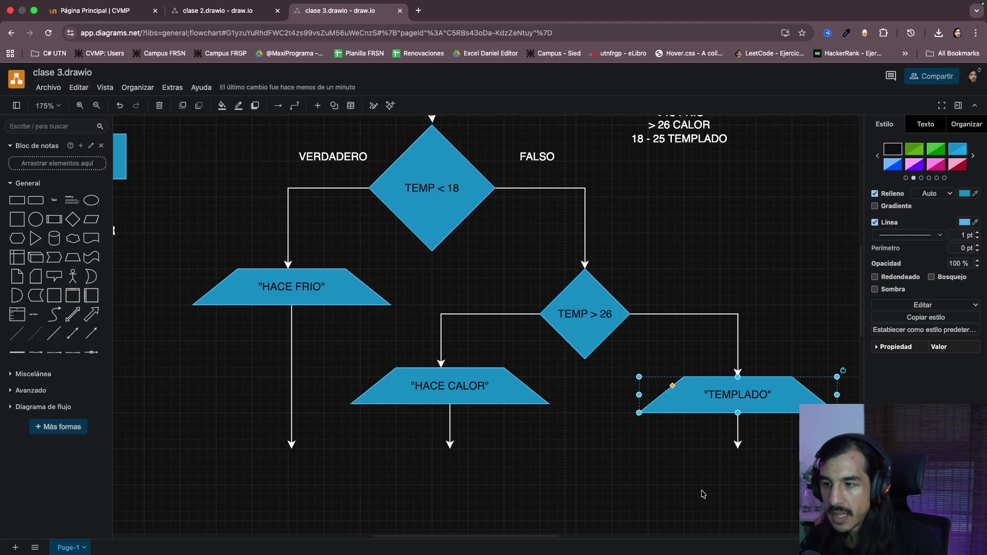
{"action": "scroll", "coordinate": [704, 493], "scroll_direction": "right", "scroll_amount": 3}
{"action": "left_click", "coordinate": [566, 490]}
{"action": "scroll", "coordinate": [566, 491], "scroll_direction": "up", "scroll_amount": 3}
{"action": "scroll", "coordinate": [567, 491], "scroll_direction": "down", "scroll_amount": 2}
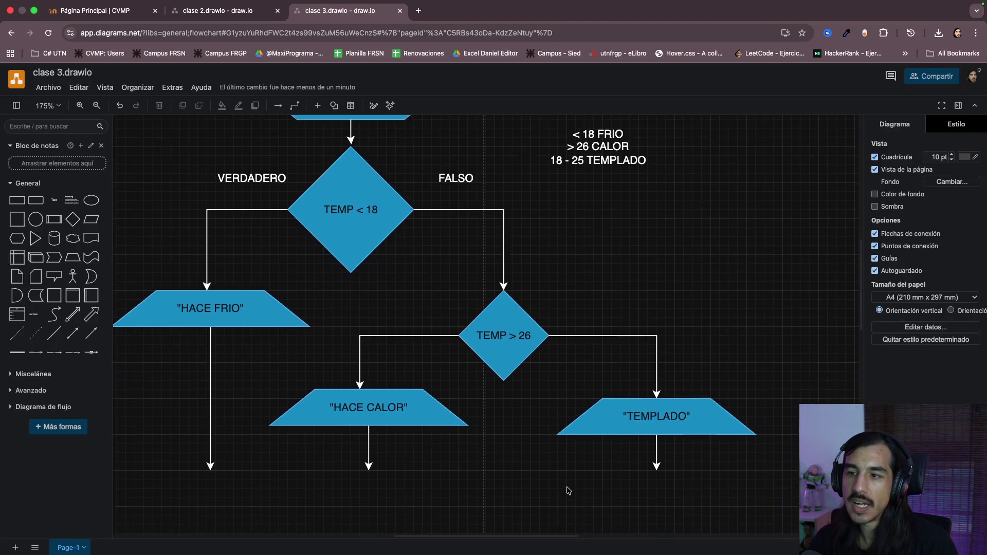
{"action": "scroll", "coordinate": [566, 491], "scroll_direction": "down", "scroll_amount": 2}
{"action": "scroll", "coordinate": [567, 491], "scroll_direction": "down", "scroll_amount": 1}
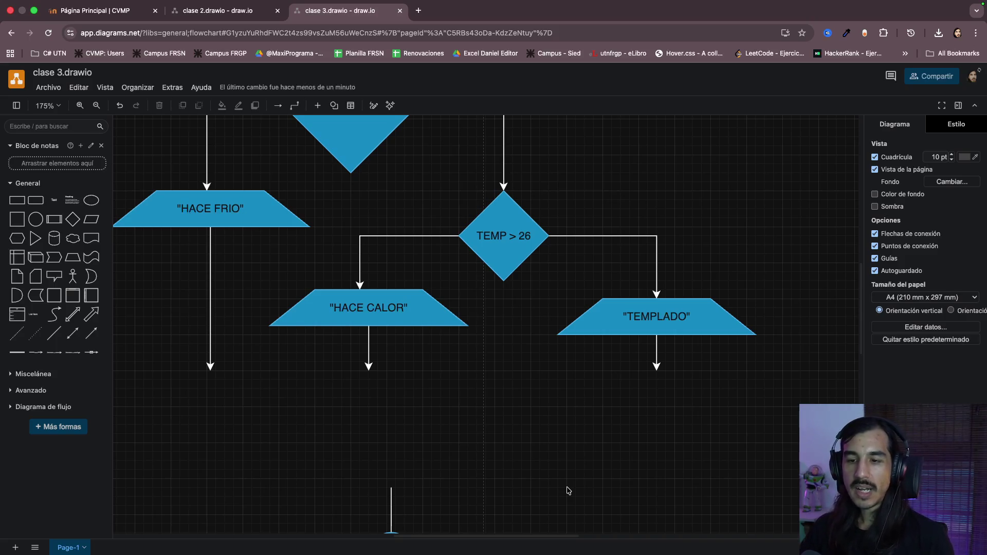
{"action": "scroll", "coordinate": [566, 490], "scroll_direction": "up", "scroll_amount": 3}
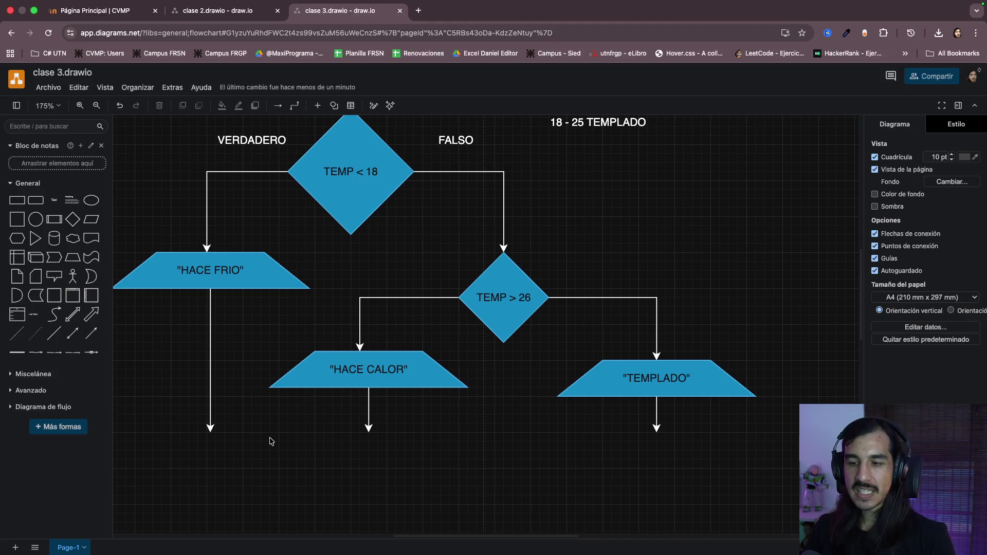
{"action": "scroll", "coordinate": [432, 417], "scroll_direction": "down", "scroll_amount": 3}
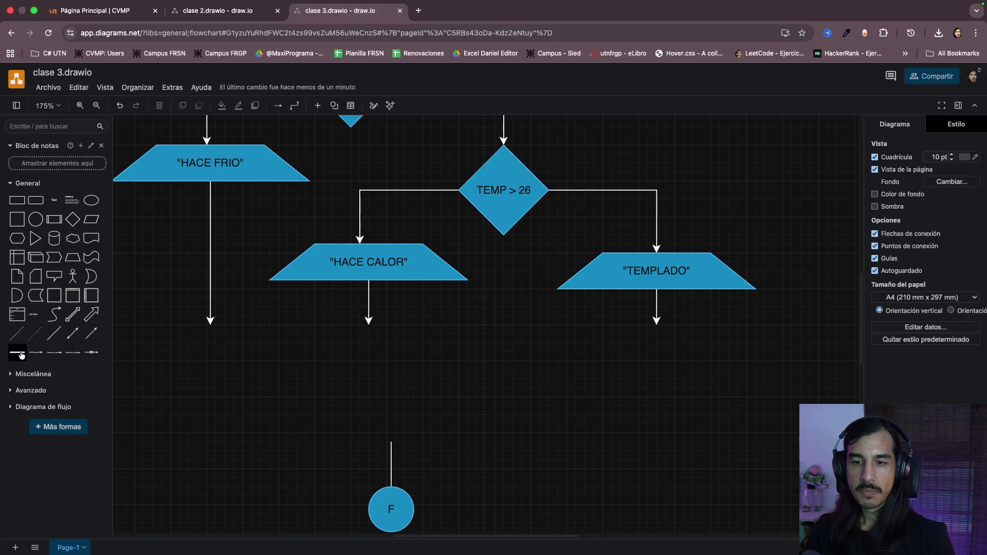
- Insert a plain straight line and stretch it beneath the HACE CALOR and TEMPLADO arrows
{"action": "left_click", "coordinate": [17, 352]}
{"action": "key", "text": "Delete"}
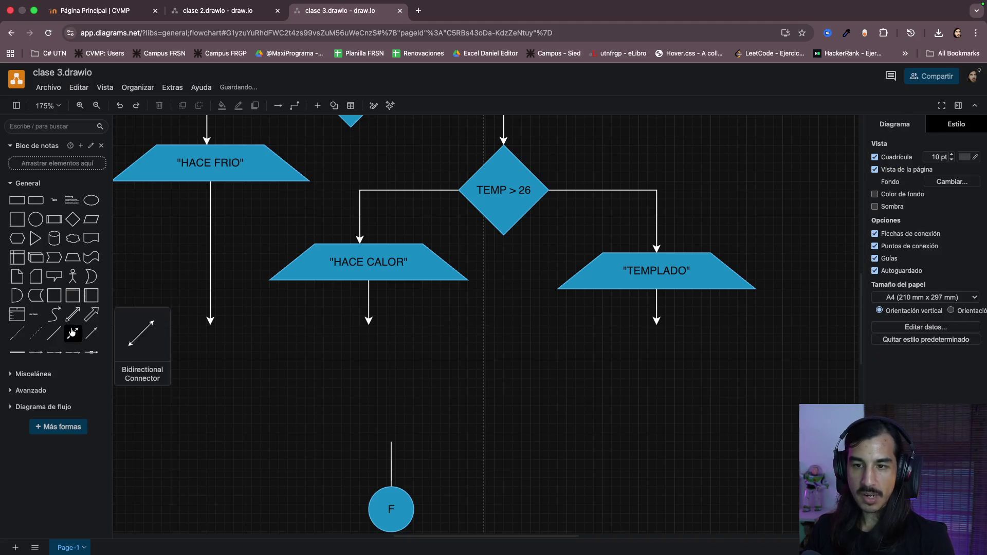
{"action": "left_click", "coordinate": [55, 333]}
{"action": "left_click_drag", "start_coordinate": [466, 342], "coordinate": [208, 325]}
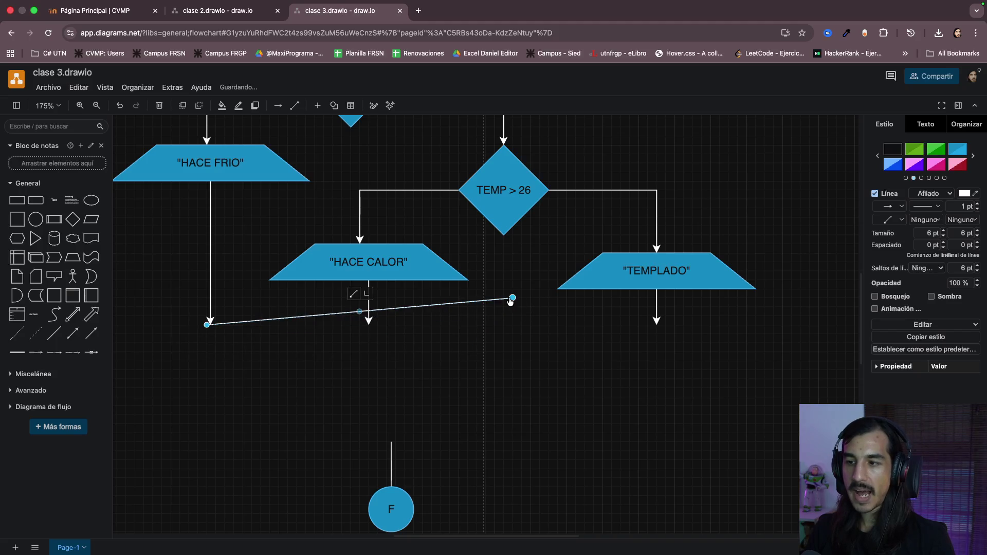
{"action": "left_click_drag", "start_coordinate": [512, 299], "coordinate": [656, 322]}
{"action": "left_click", "coordinate": [628, 374]}
{"action": "scroll", "coordinate": [629, 378], "scroll_direction": "up", "scroll_amount": 3}
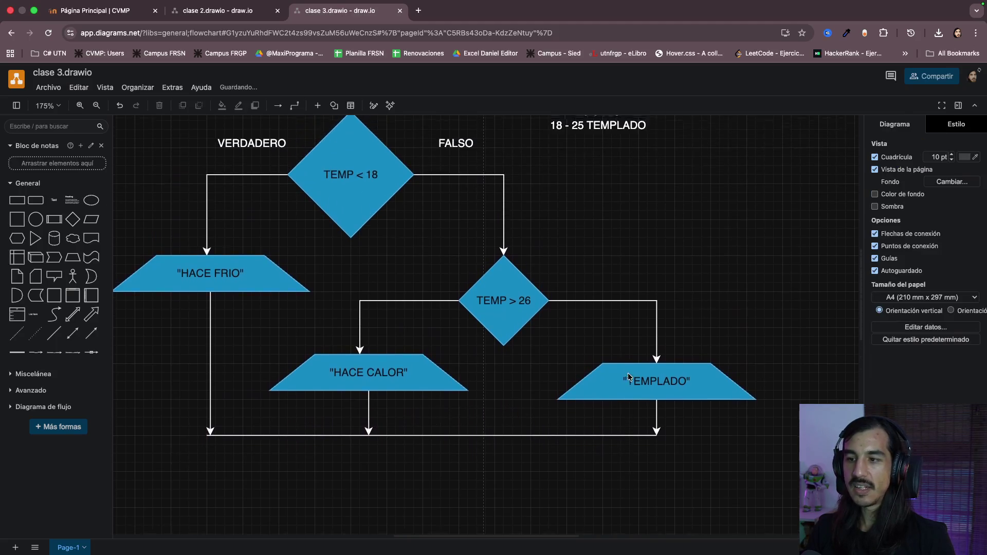
{"action": "scroll", "coordinate": [628, 377], "scroll_direction": "up", "scroll_amount": 1}
{"action": "scroll", "coordinate": [628, 377], "scroll_direction": "down", "scroll_amount": 3}
{"action": "scroll", "coordinate": [629, 377], "scroll_direction": "up", "scroll_amount": 4}
{"action": "scroll", "coordinate": [629, 377], "scroll_direction": "down", "scroll_amount": 2}
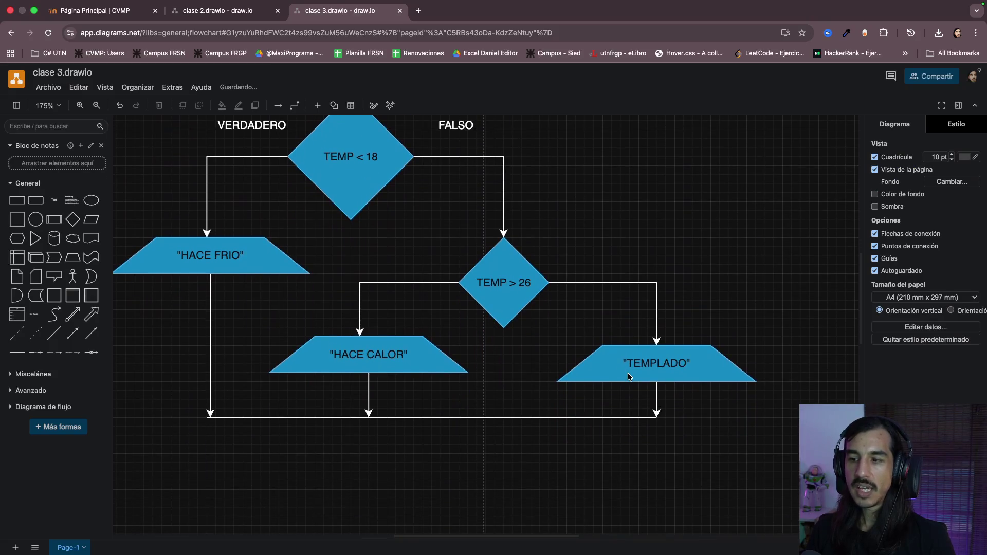
{"action": "scroll", "coordinate": [551, 485], "scroll_direction": "down", "scroll_amount": 1}
{"action": "scroll", "coordinate": [552, 486], "scroll_direction": "up", "scroll_amount": 2}
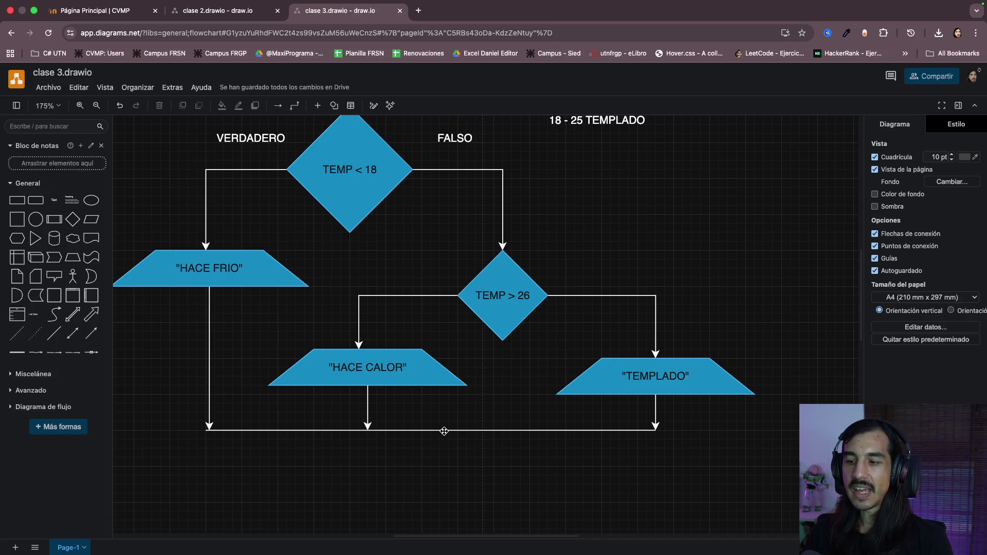
{"action": "left_click_drag", "start_coordinate": [444, 431], "coordinate": [419, 493]}
{"action": "scroll", "coordinate": [379, 306], "scroll_direction": "down", "scroll_amount": 1}
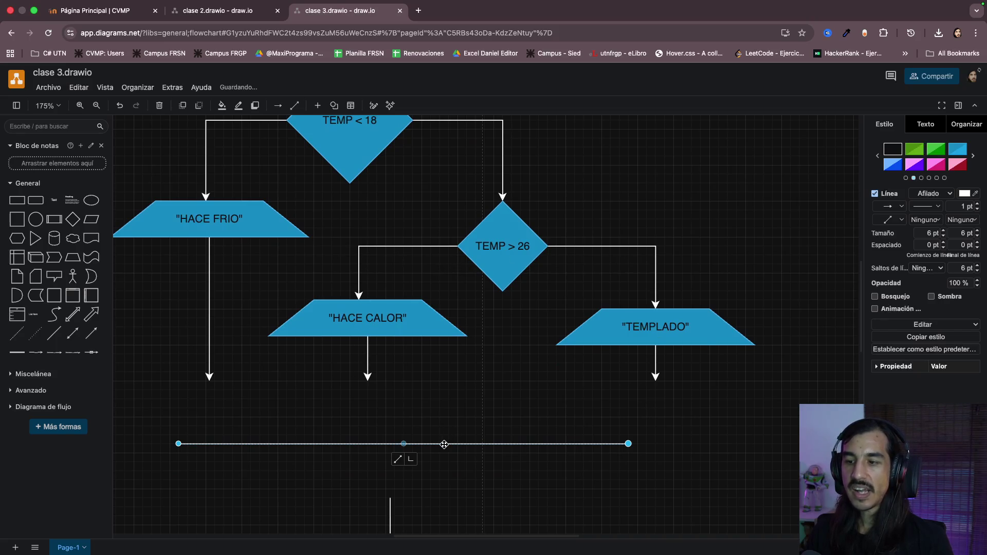
- Snap the bar to the two output arrow tips and extend the F line up to its middle
{"action": "left_click_drag", "start_coordinate": [444, 444], "coordinate": [529, 383]}
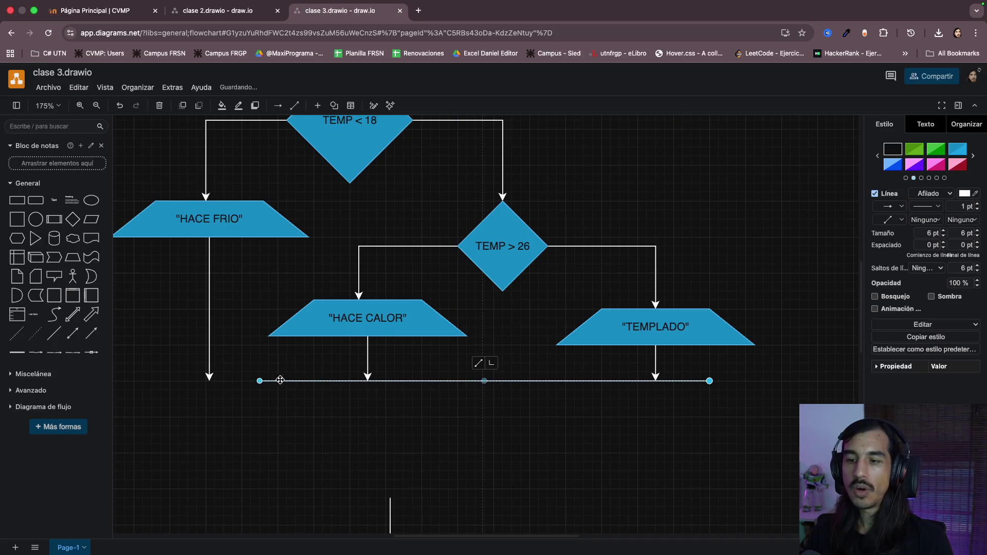
{"action": "left_click_drag", "start_coordinate": [262, 381], "coordinate": [368, 381]}
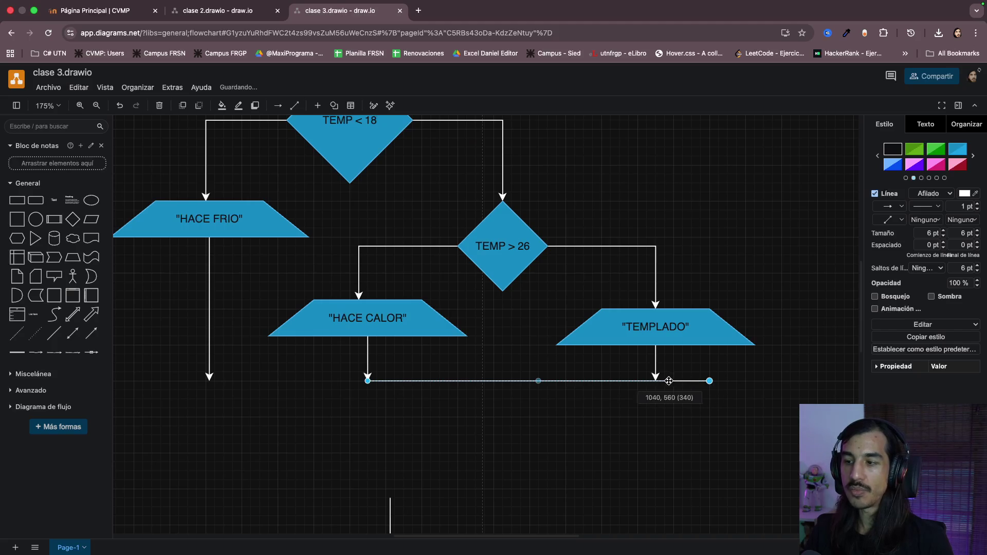
{"action": "left_click_drag", "start_coordinate": [713, 384], "coordinate": [655, 381]}
{"action": "left_click", "coordinate": [606, 409]}
{"action": "scroll", "coordinate": [606, 413], "scroll_direction": "up", "scroll_amount": 3}
{"action": "scroll", "coordinate": [605, 414], "scroll_direction": "up", "scroll_amount": 1}
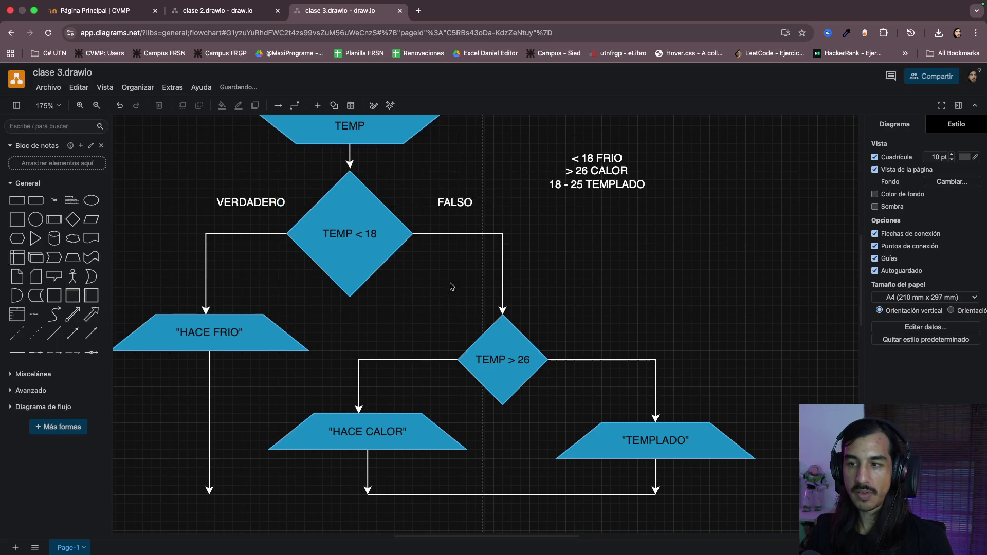
{"action": "scroll", "coordinate": [451, 287], "scroll_direction": "down", "scroll_amount": 3}
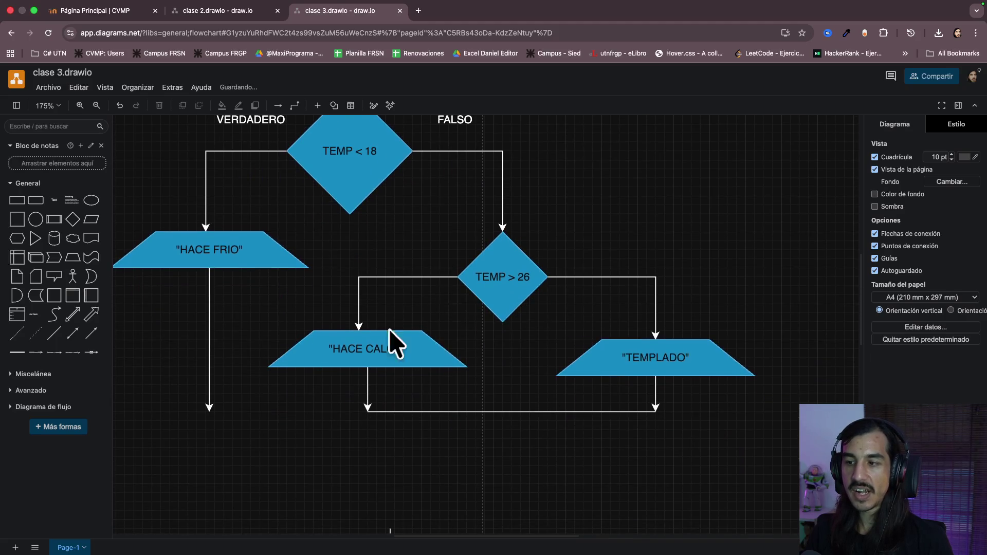
{"action": "scroll", "coordinate": [301, 445], "scroll_direction": "down", "scroll_amount": 2}
{"action": "left_click", "coordinate": [390, 501]}
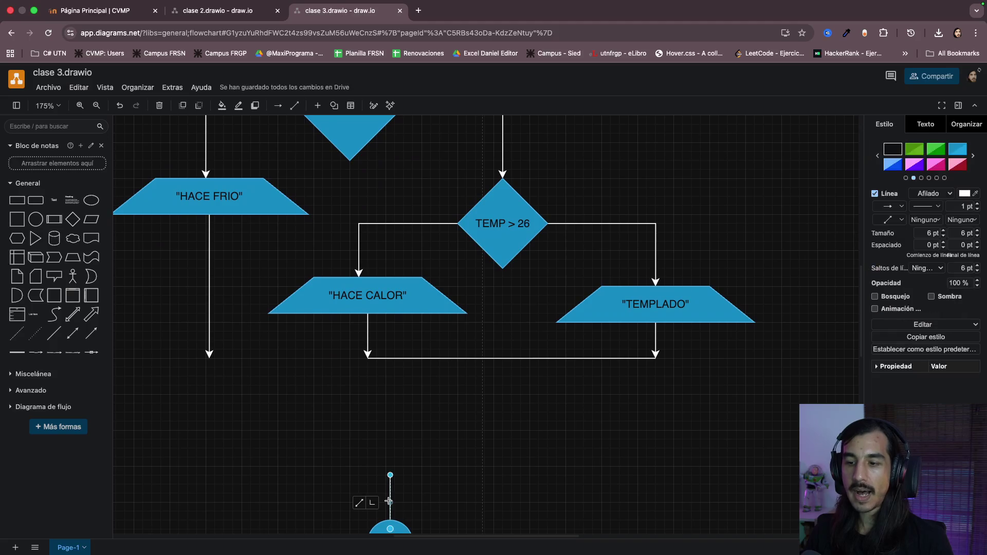
{"action": "scroll", "coordinate": [390, 501], "scroll_direction": "down", "scroll_amount": 1}
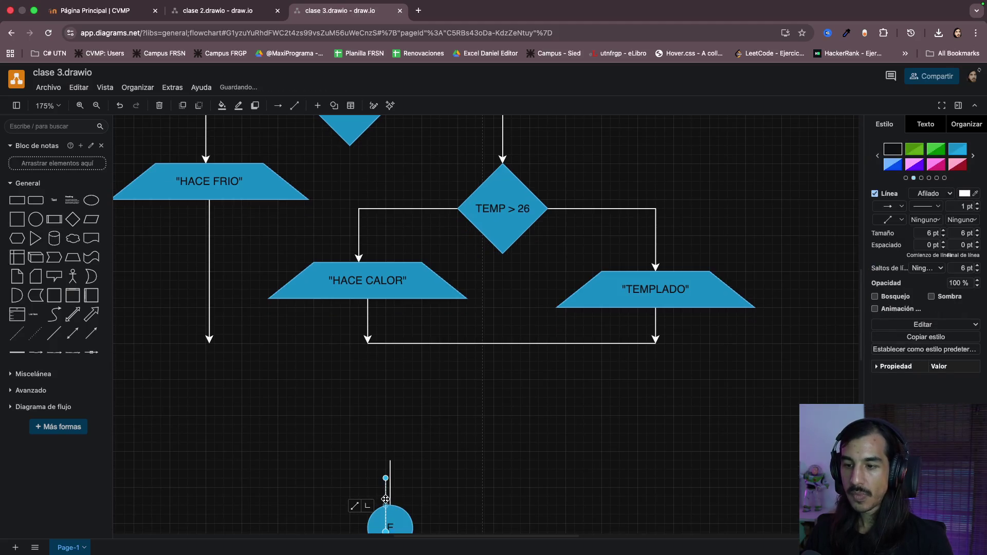
{"action": "mouse_move", "coordinate": [385, 500]}
{"action": "left_mouse_down"}
{"action": "mouse_move", "coordinate": [507, 355]}
{"action": "mouse_move", "coordinate": [505, 371]}
{"action": "left_mouse_up"}
{"action": "left_click", "coordinate": [217, 348]}
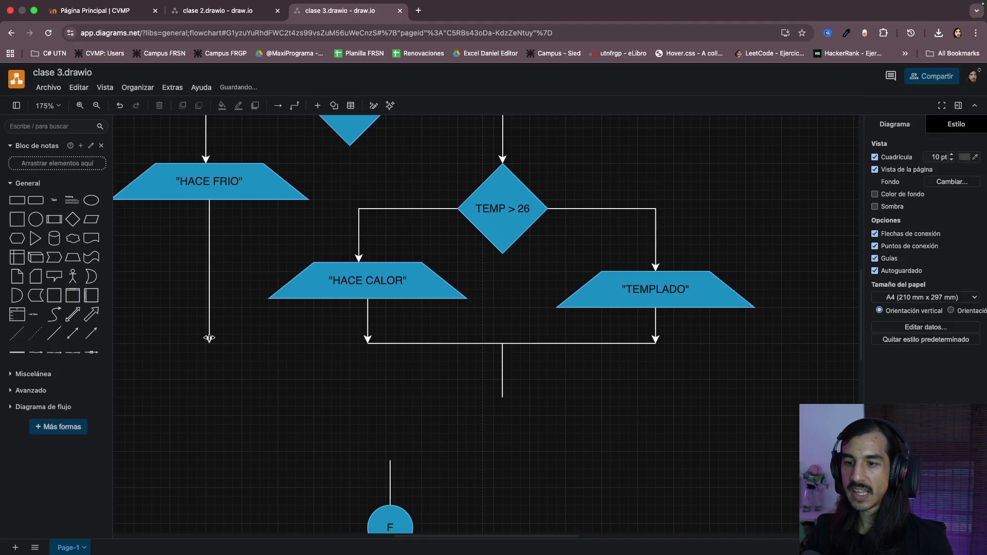
- Lengthen the HACE FRIO arrow downward to the level of the merge line
{"action": "left_click_drag", "start_coordinate": [209, 343], "coordinate": [209, 393]}
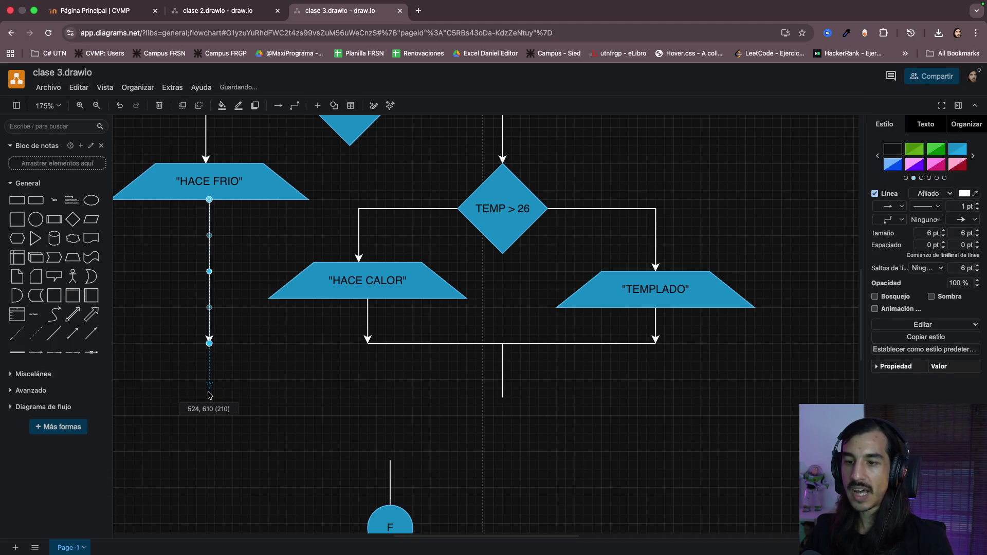
{"action": "left_click", "coordinate": [347, 390]}
{"action": "scroll", "coordinate": [347, 391], "scroll_direction": "up", "scroll_amount": 2}
{"action": "scroll", "coordinate": [346, 390], "scroll_direction": "up", "scroll_amount": 2}
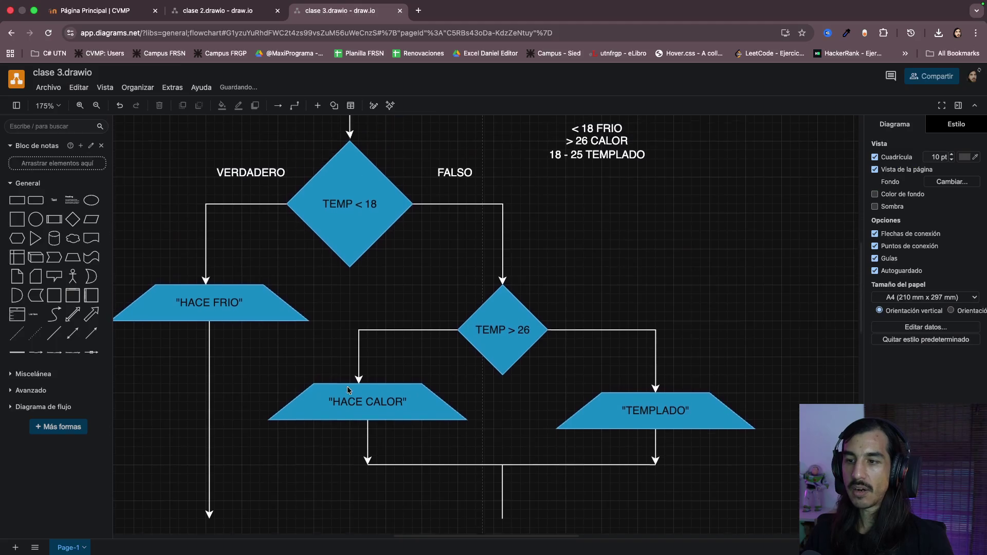
{"action": "scroll", "coordinate": [347, 389], "scroll_direction": "up", "scroll_amount": 2}
{"action": "scroll", "coordinate": [347, 387], "scroll_direction": "up", "scroll_amount": 3}
{"action": "left_click", "coordinate": [351, 305]}
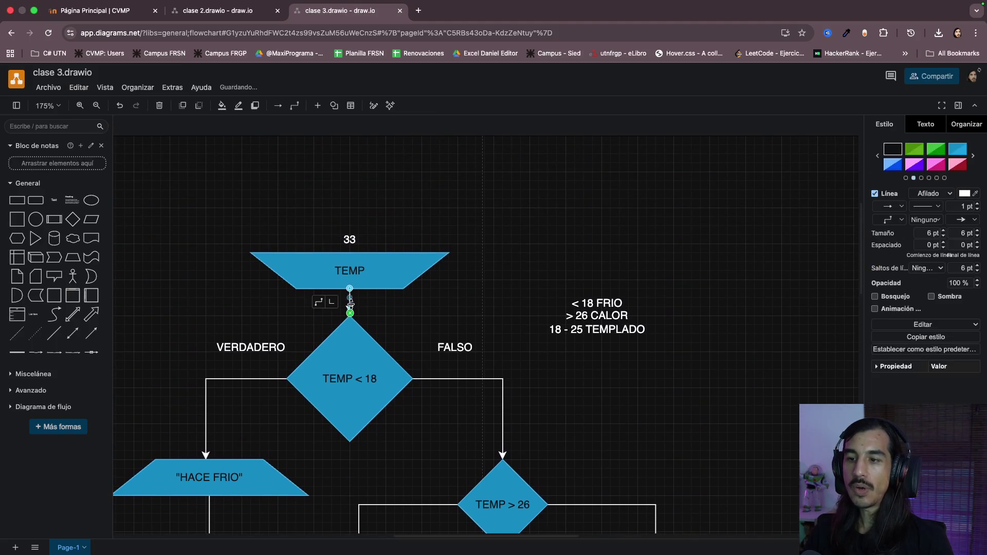
{"action": "scroll", "coordinate": [351, 305], "scroll_direction": "down", "scroll_amount": 2}
{"action": "left_click", "coordinate": [428, 346]}
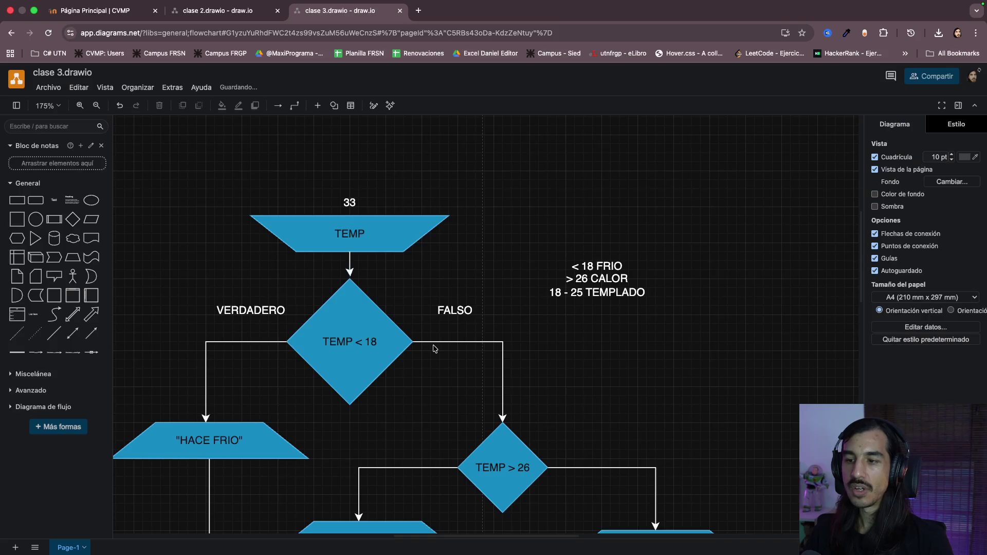
{"action": "scroll", "coordinate": [432, 347], "scroll_direction": "down", "scroll_amount": 3}
{"action": "scroll", "coordinate": [369, 300], "scroll_direction": "down", "scroll_amount": 3}
{"action": "scroll", "coordinate": [605, 296], "scroll_direction": "down", "scroll_amount": 2}
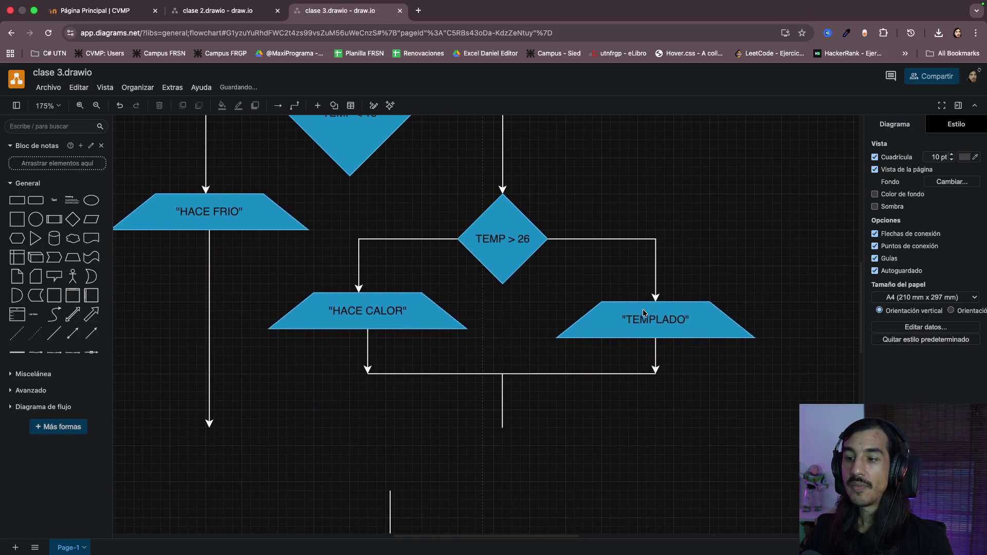
{"action": "scroll", "coordinate": [425, 401], "scroll_direction": "down", "scroll_amount": 2}
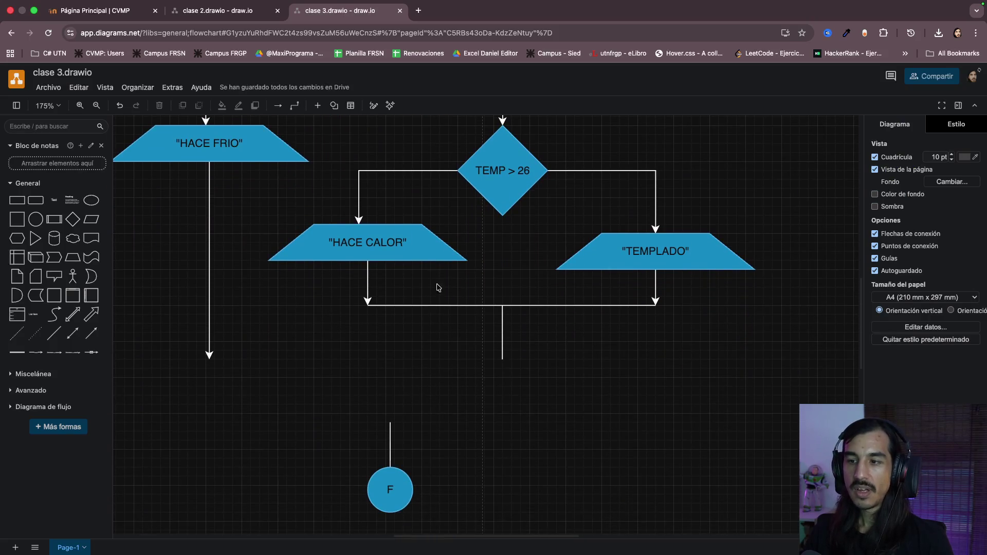
- Reposition the bottom joining line so its end attaches to the merged vertical stem
{"action": "left_click", "coordinate": [430, 305]}
{"action": "mouse_move", "coordinate": [431, 305]}
{"action": "left_mouse_down"}
{"action": "mouse_move", "coordinate": [494, 297]}
{"action": "mouse_move", "coordinate": [337, 361]}
{"action": "left_mouse_up"}
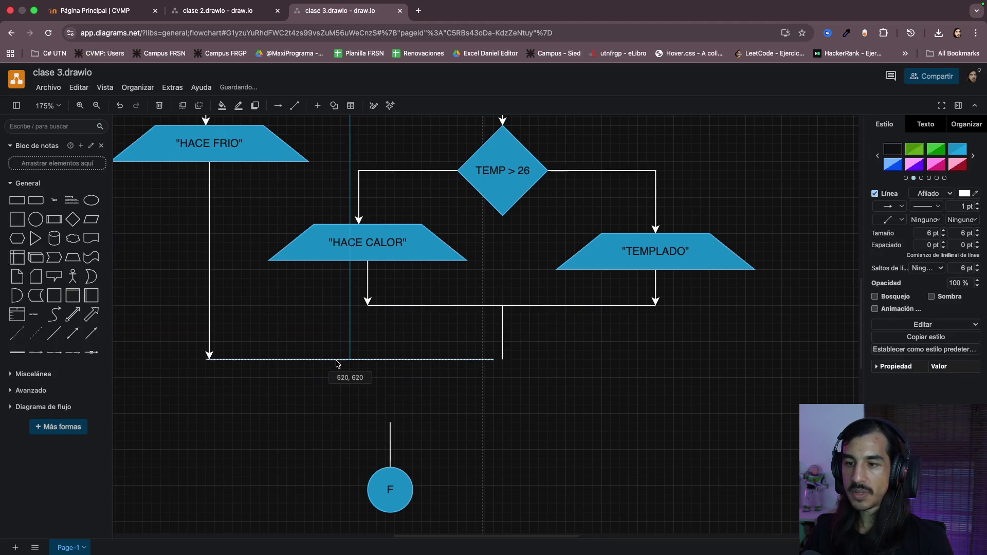
{"action": "left_click_drag", "start_coordinate": [495, 362], "coordinate": [502, 359]}
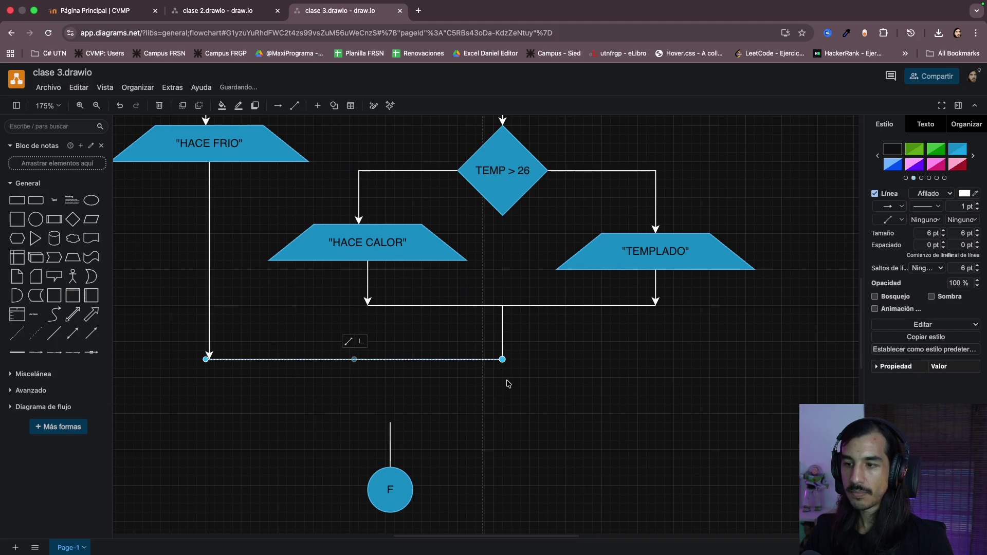
{"action": "left_click", "coordinate": [373, 440]}
- Reattach the lower connector so one straight line drops from the joining line into circle F
{"action": "left_click_drag", "start_coordinate": [390, 429], "coordinate": [386, 359]}
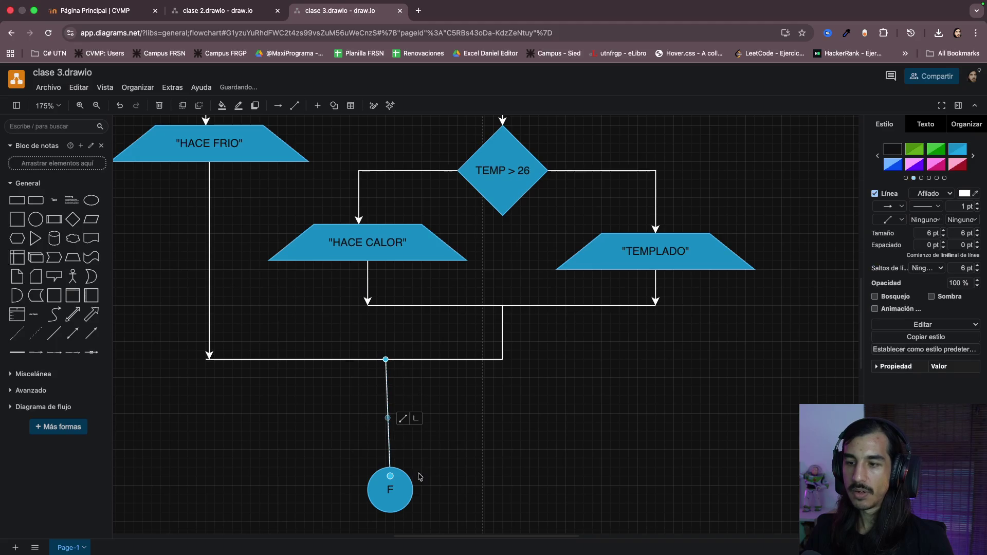
{"action": "left_click", "coordinate": [420, 475]}
{"action": "mouse_move", "coordinate": [398, 489]}
{"action": "left_mouse_down"}
{"action": "mouse_move", "coordinate": [385, 492]}
{"action": "mouse_move", "coordinate": [390, 483]}
{"action": "left_mouse_up"}
{"action": "left_click", "coordinate": [390, 453]}
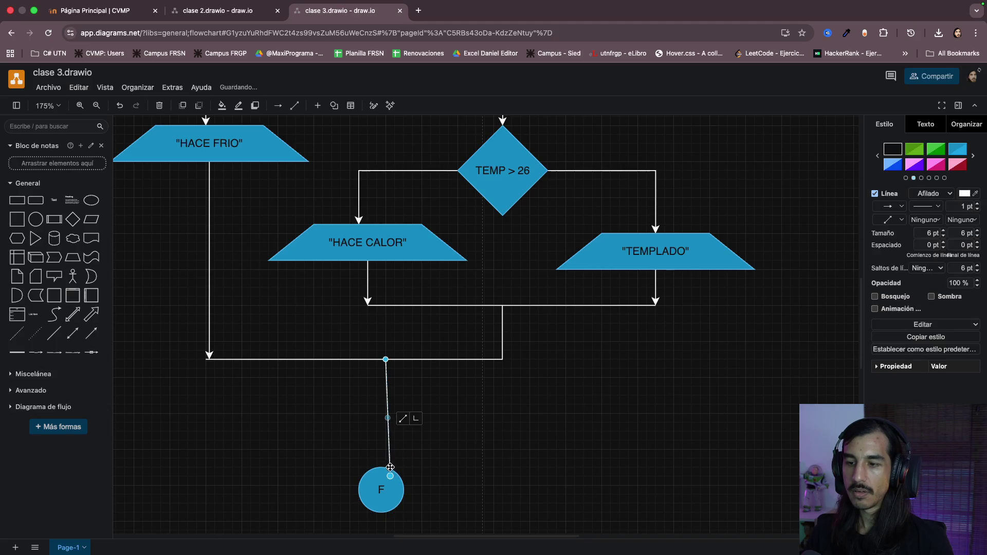
{"action": "left_click", "coordinate": [452, 465]}
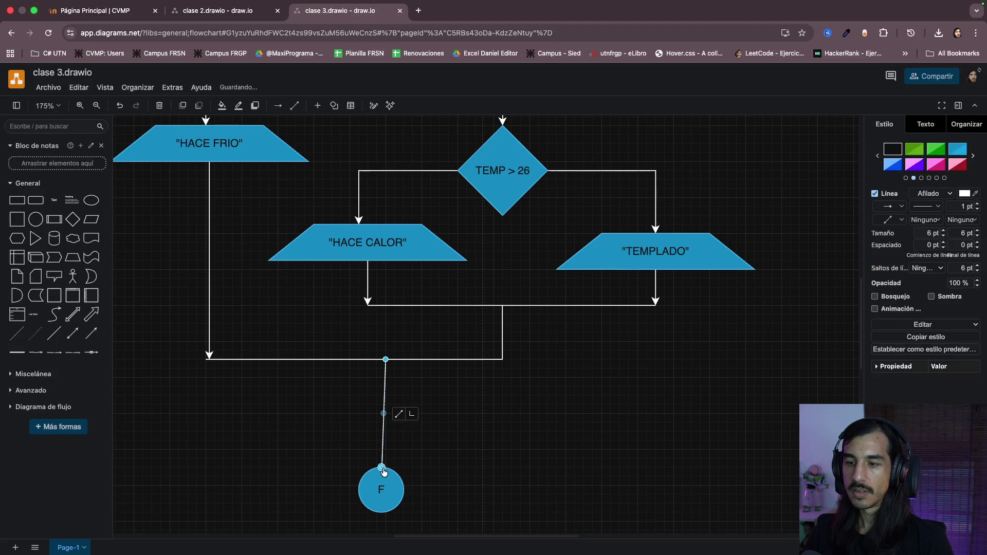
{"action": "left_click_drag", "start_coordinate": [382, 461], "coordinate": [381, 484]}
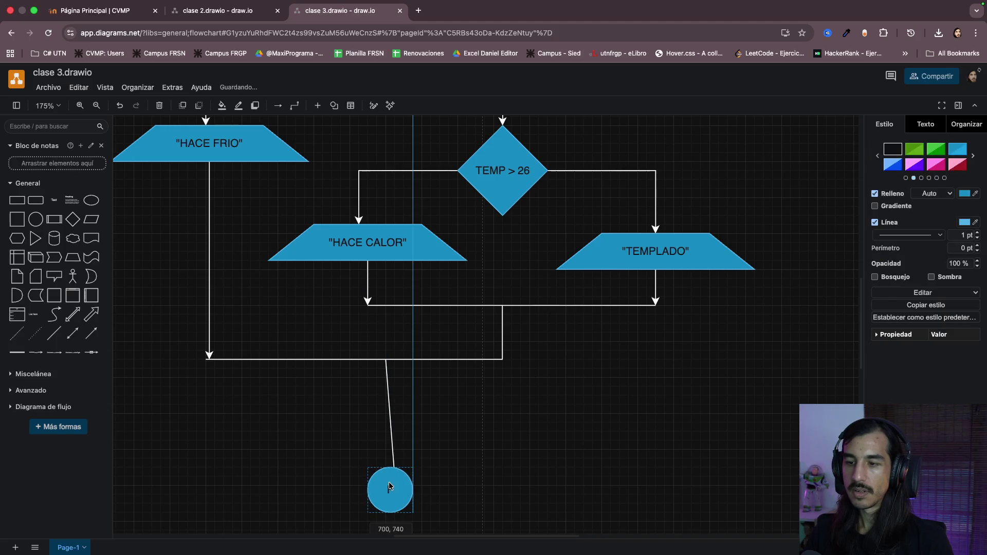
{"action": "left_click", "coordinate": [453, 458]}
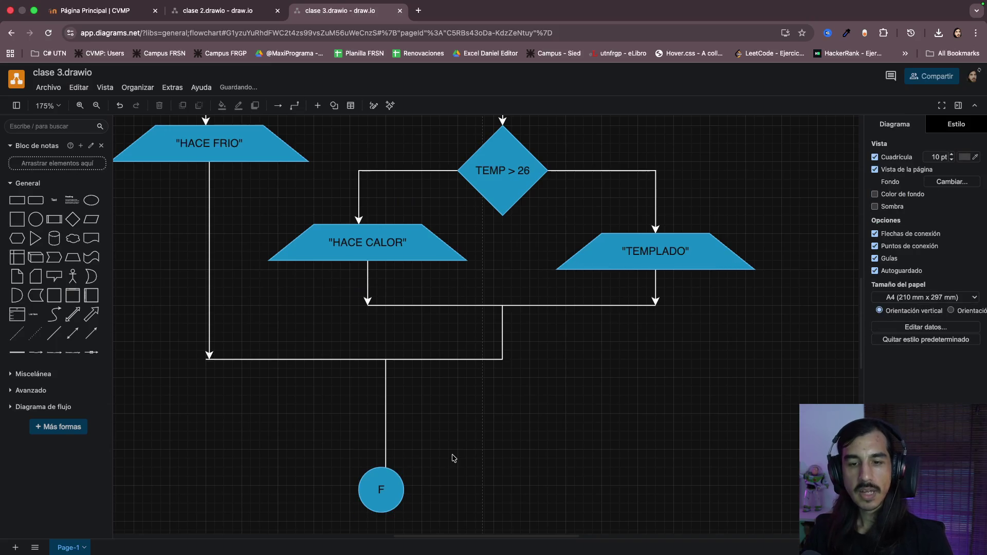
{"action": "scroll", "coordinate": [509, 407], "scroll_direction": "down", "scroll_amount": 5}
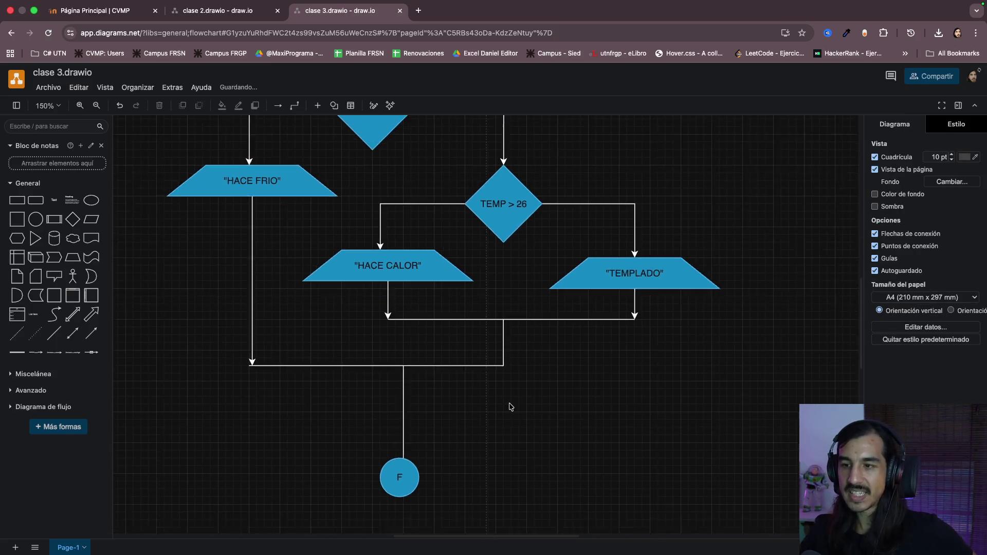
{"action": "scroll", "coordinate": [510, 406], "scroll_direction": "down", "scroll_amount": 2}
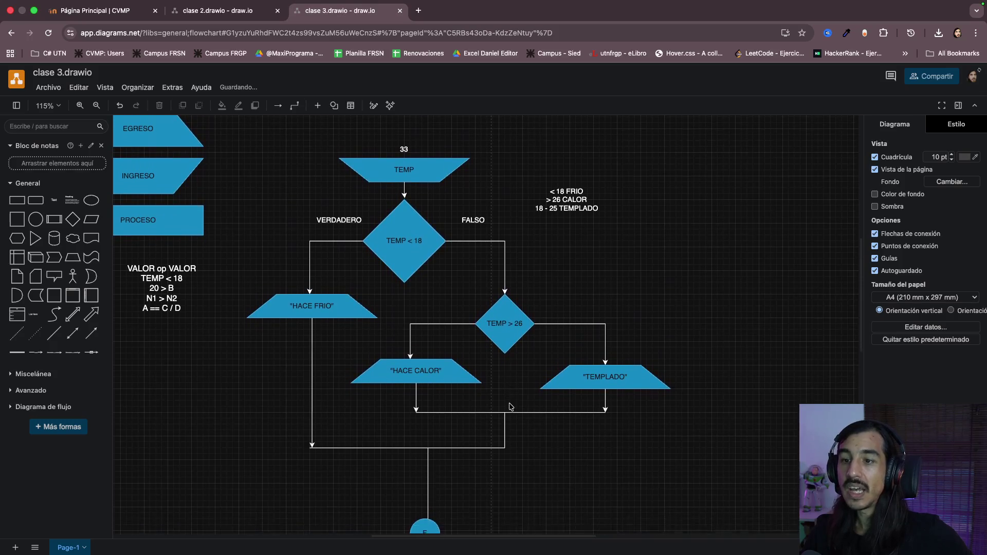
{"action": "scroll", "coordinate": [509, 406], "scroll_direction": "left", "scroll_amount": 3}
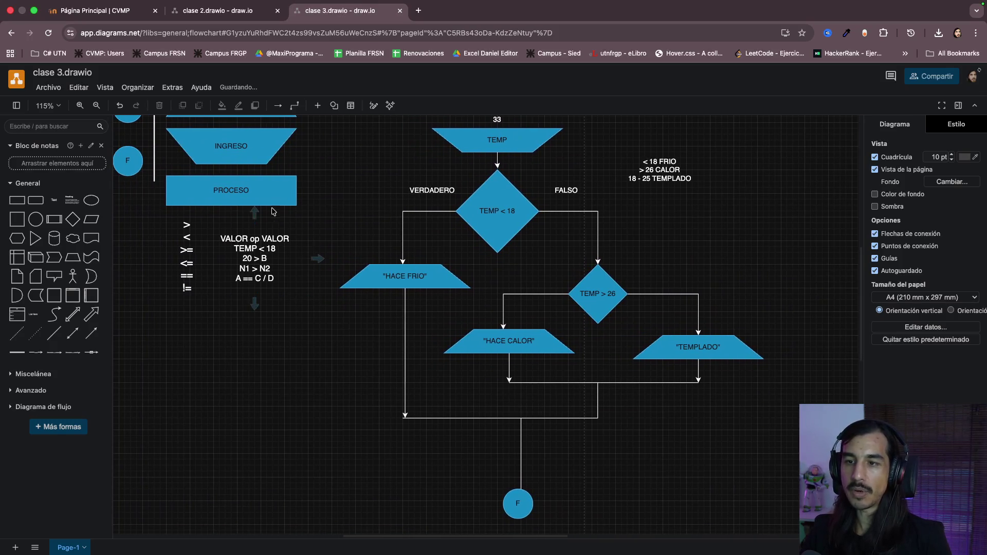
{"action": "left_click", "coordinate": [258, 193]}
{"action": "left_click_drag", "start_coordinate": [258, 193], "coordinate": [325, 435]}
{"action": "scroll", "coordinate": [453, 468], "scroll_direction": "right", "scroll_amount": 3}
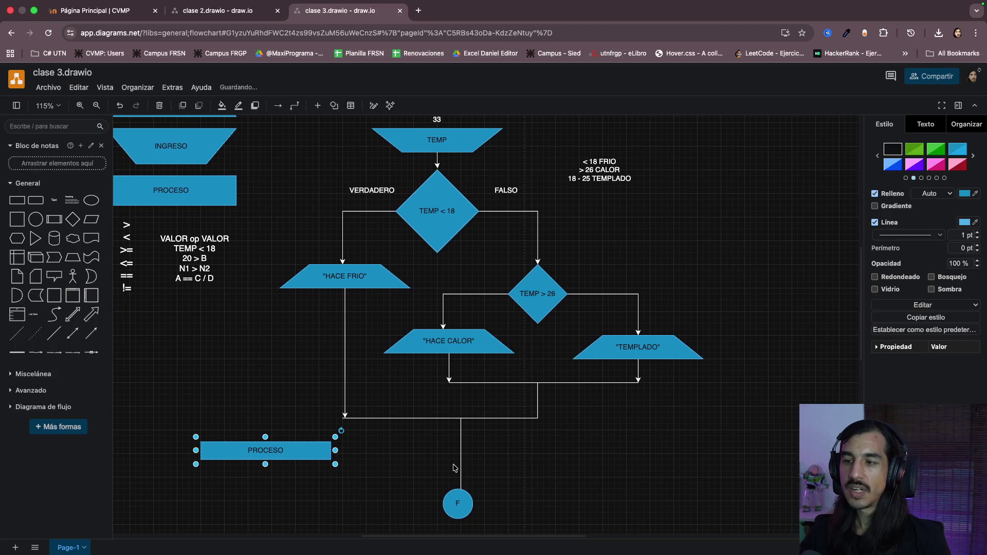
{"action": "scroll", "coordinate": [588, 452], "scroll_direction": "right", "scroll_amount": 2}
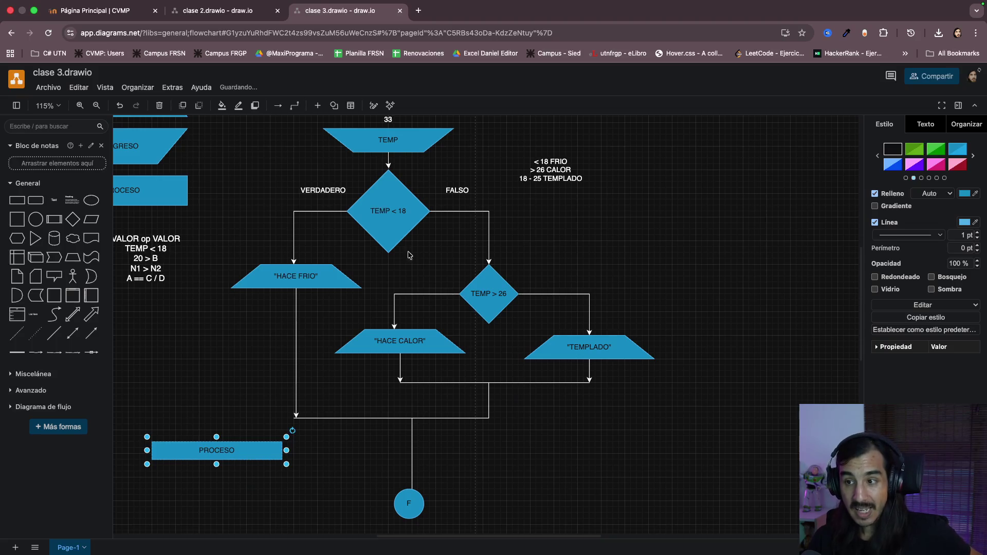
{"action": "scroll", "coordinate": [564, 444], "scroll_direction": "up", "scroll_amount": 1}
{"action": "scroll", "coordinate": [563, 444], "scroll_direction": "down", "scroll_amount": 1}
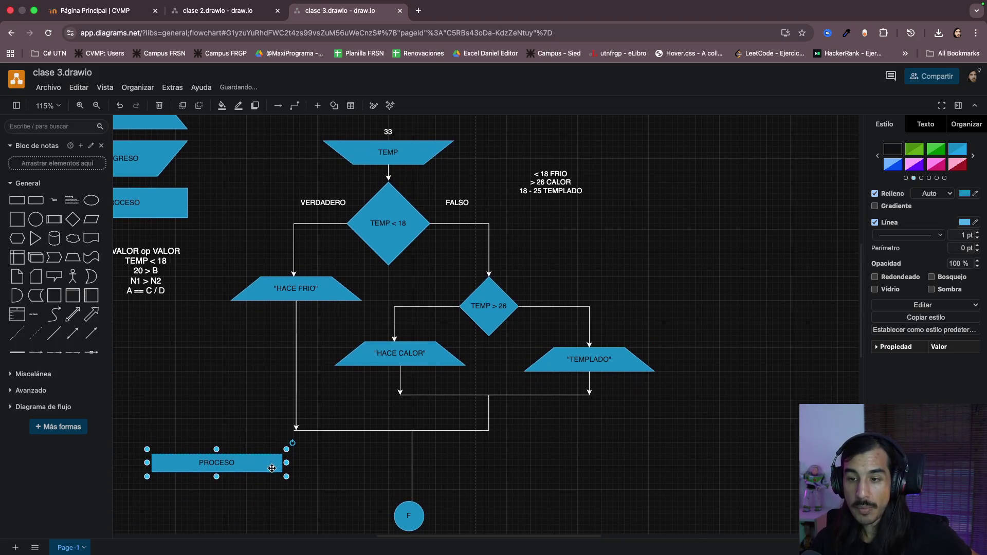
{"action": "mouse_move", "coordinate": [248, 459]}
{"action": "left_mouse_down"}
{"action": "mouse_move", "coordinate": [421, 177]}
{"action": "mouse_move", "coordinate": [421, 130]}
{"action": "mouse_move", "coordinate": [328, 251]}
{"action": "mouse_move", "coordinate": [323, 343]}
{"action": "mouse_move", "coordinate": [524, 247]}
{"action": "left_mouse_up"}
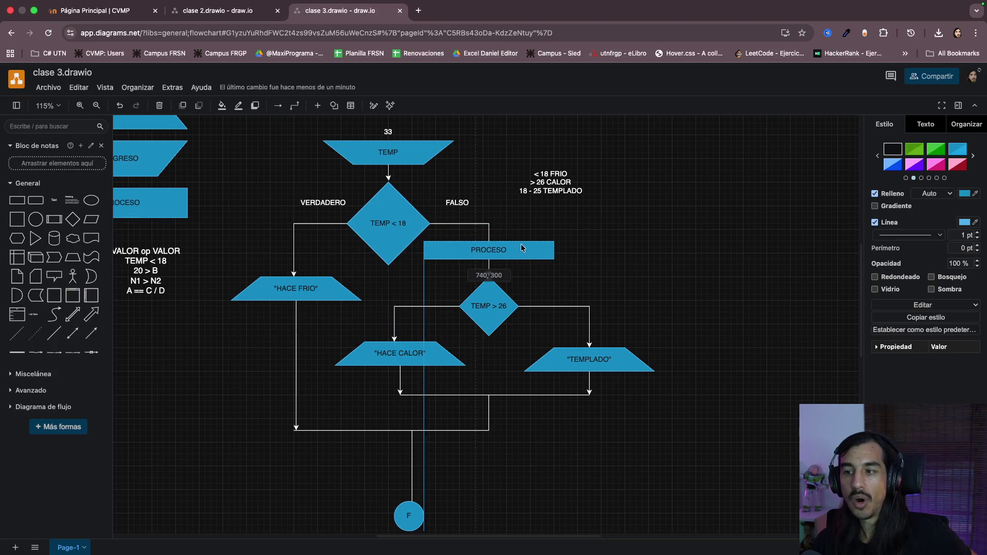
{"action": "mouse_move", "coordinate": [522, 247]}
{"action": "left_mouse_down"}
{"action": "mouse_move", "coordinate": [517, 406]}
{"action": "mouse_move", "coordinate": [419, 334]}
{"action": "mouse_move", "coordinate": [609, 322]}
{"action": "mouse_move", "coordinate": [608, 376]}
{"action": "mouse_move", "coordinate": [454, 463]}
{"action": "mouse_move", "coordinate": [652, 366]}
{"action": "mouse_move", "coordinate": [495, 436]}
{"action": "mouse_move", "coordinate": [709, 271]}
{"action": "mouse_move", "coordinate": [743, 270]}
{"action": "left_mouse_up"}
{"action": "key", "text": "Delete"}
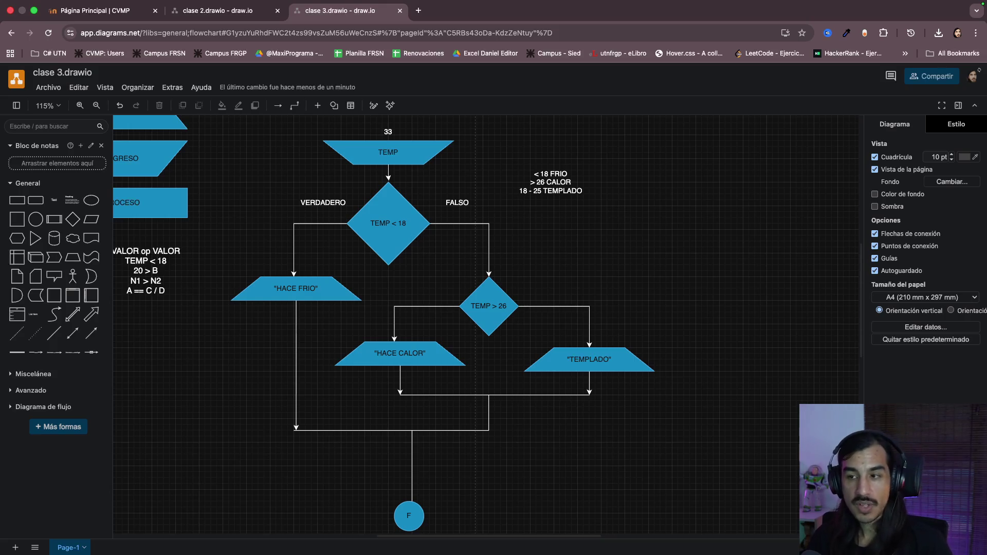
{"action": "scroll", "coordinate": [671, 242], "scroll_direction": "up", "scroll_amount": 1}
{"action": "scroll", "coordinate": [672, 245], "scroll_direction": "down", "scroll_amount": 1}
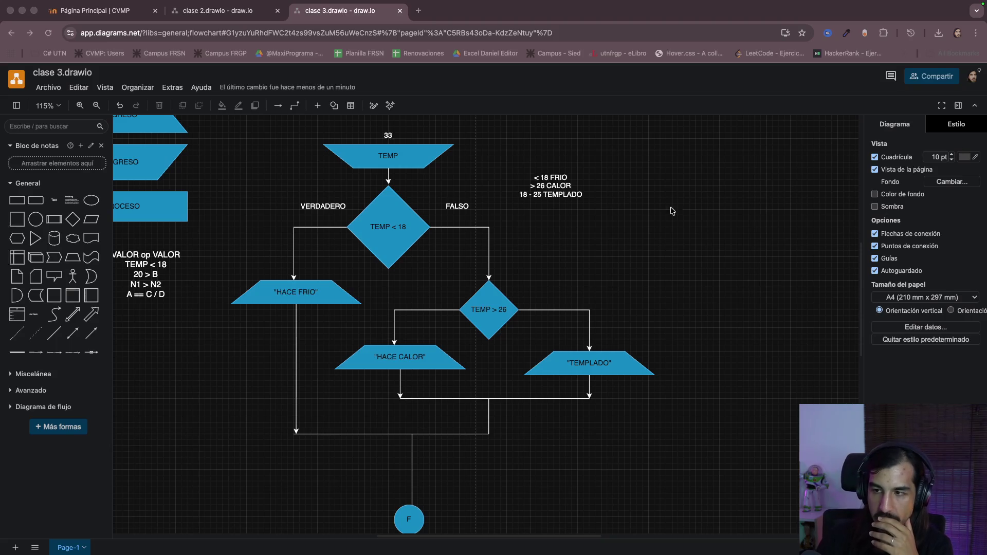
{"action": "scroll", "coordinate": [580, 250], "scroll_direction": "up", "scroll_amount": 1}
{"action": "scroll", "coordinate": [579, 249], "scroll_direction": "up", "scroll_amount": 1}
{"action": "scroll", "coordinate": [579, 249], "scroll_direction": "up", "scroll_amount": 1}
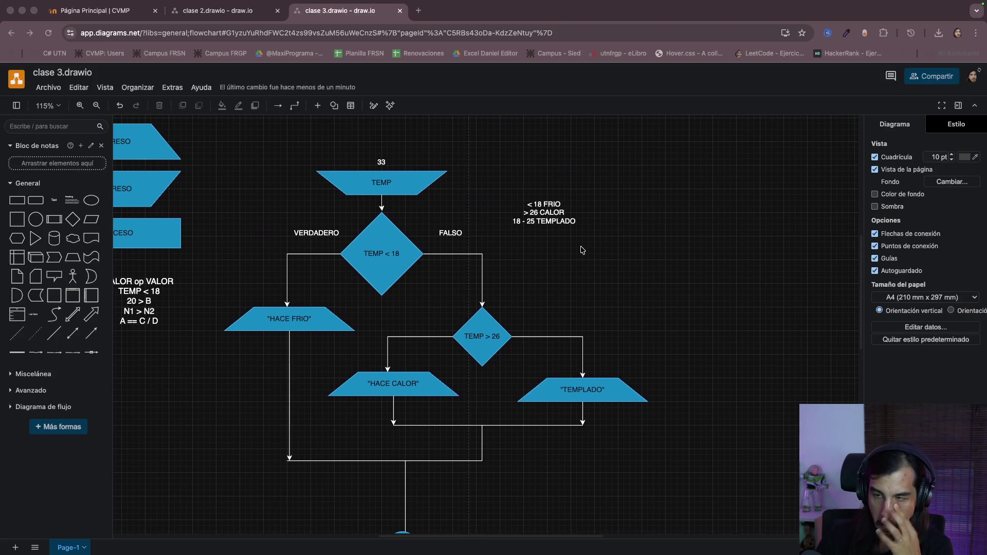
{"action": "scroll", "coordinate": [581, 250], "scroll_direction": "down", "scroll_amount": 1}
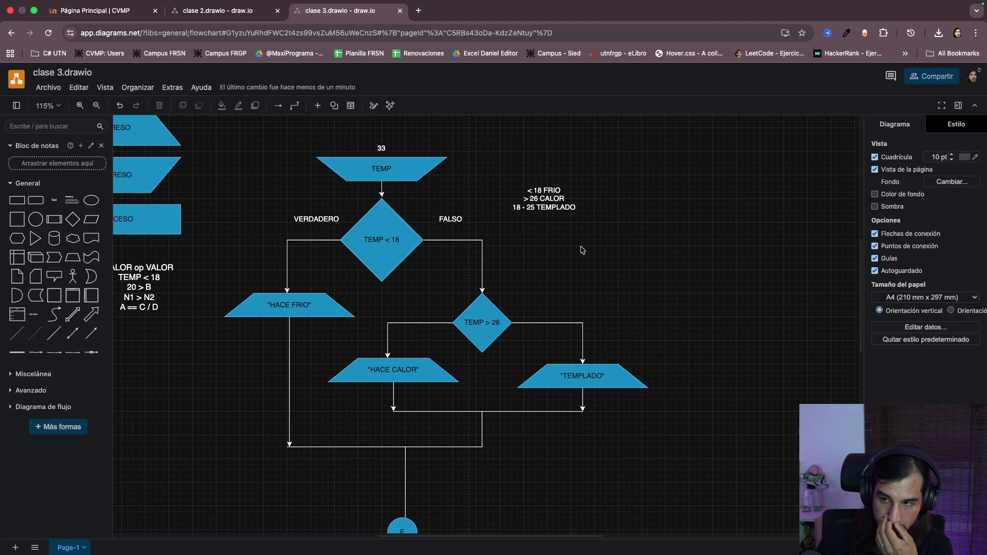
{"action": "scroll", "coordinate": [581, 250], "scroll_direction": "right", "scroll_amount": 1}
{"action": "scroll", "coordinate": [581, 251], "scroll_direction": "right", "scroll_amount": 2}
{"action": "scroll", "coordinate": [582, 250], "scroll_direction": "right", "scroll_amount": 1}
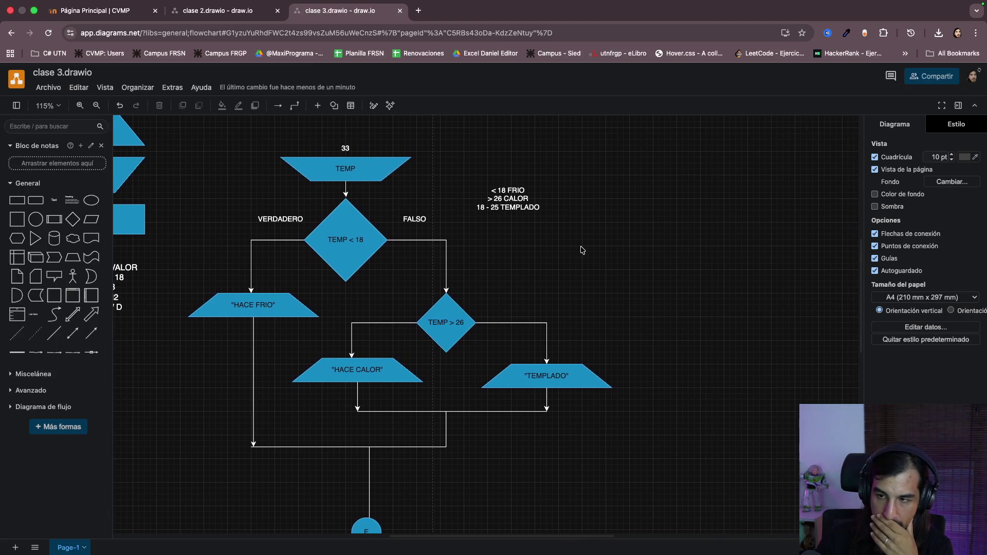
{"action": "scroll", "coordinate": [604, 264], "scroll_direction": "down", "scroll_amount": 1}
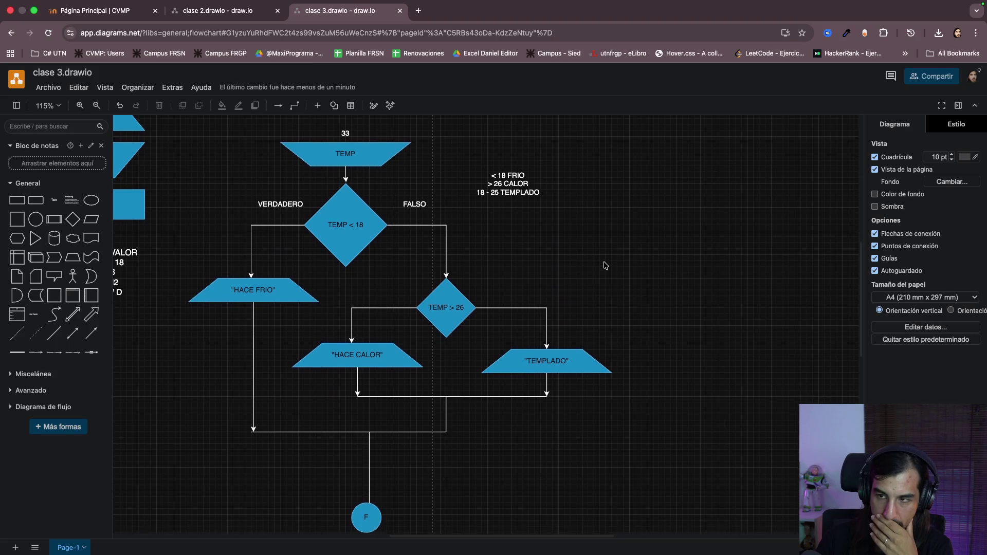
{"action": "scroll", "coordinate": [603, 265], "scroll_direction": "right", "scroll_amount": 1}
{"action": "scroll", "coordinate": [604, 265], "scroll_direction": "right", "scroll_amount": 1}
{"action": "scroll", "coordinate": [604, 264], "scroll_direction": "right", "scroll_amount": 1}
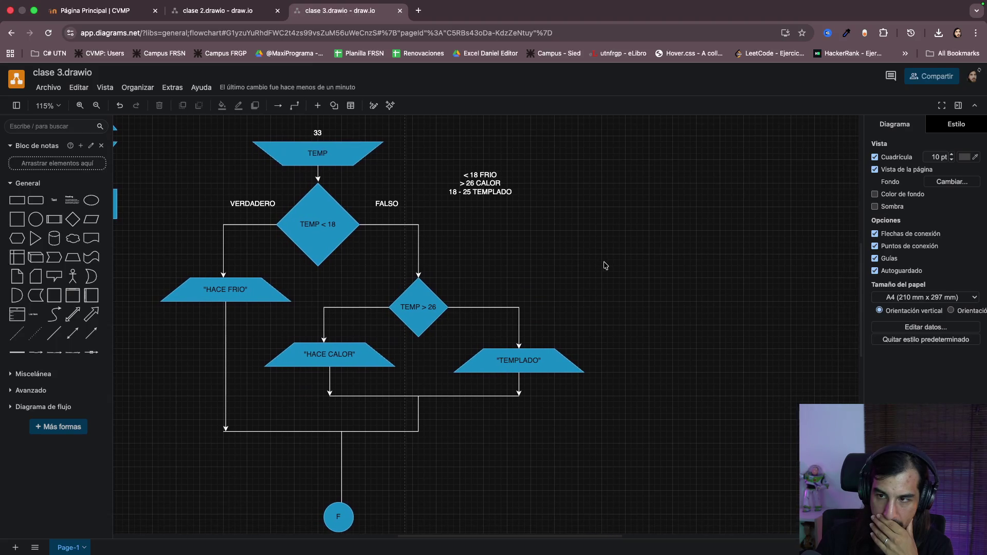
{"action": "scroll", "coordinate": [604, 264], "scroll_direction": "right", "scroll_amount": 1}
{"action": "scroll", "coordinate": [604, 265], "scroll_direction": "right", "scroll_amount": 1}
{"action": "scroll", "coordinate": [604, 264], "scroll_direction": "right", "scroll_amount": 1}
{"action": "scroll", "coordinate": [604, 265], "scroll_direction": "right", "scroll_amount": 1}
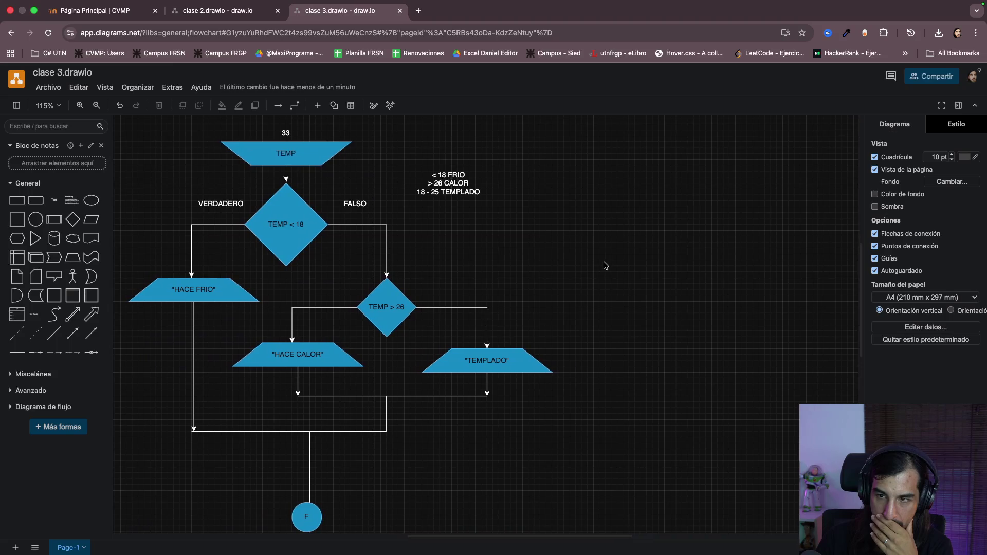
{"action": "scroll", "coordinate": [604, 266], "scroll_direction": "right", "scroll_amount": 1}
{"action": "scroll", "coordinate": [604, 265], "scroll_direction": "right", "scroll_amount": 1}
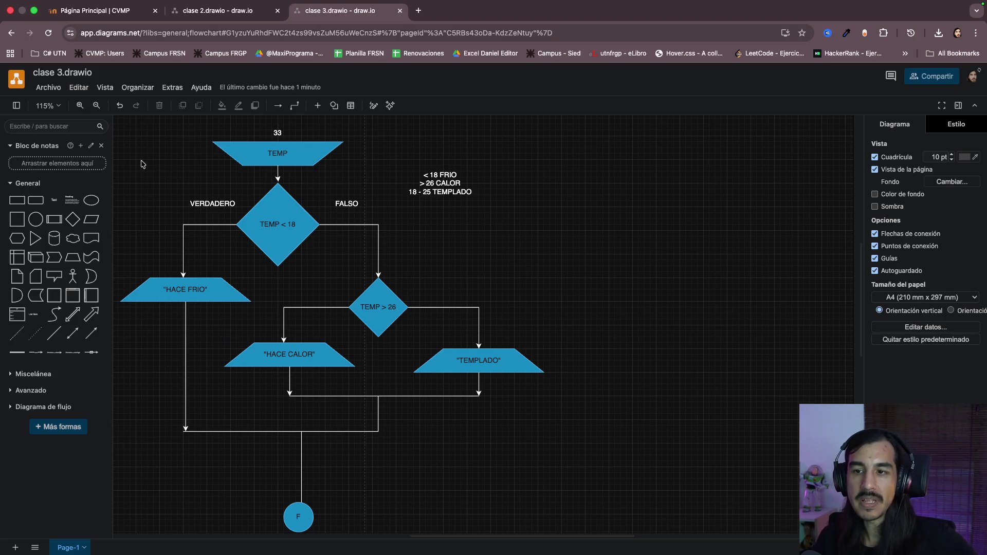
{"action": "left_click_drag", "start_coordinate": [130, 164], "coordinate": [567, 462]}
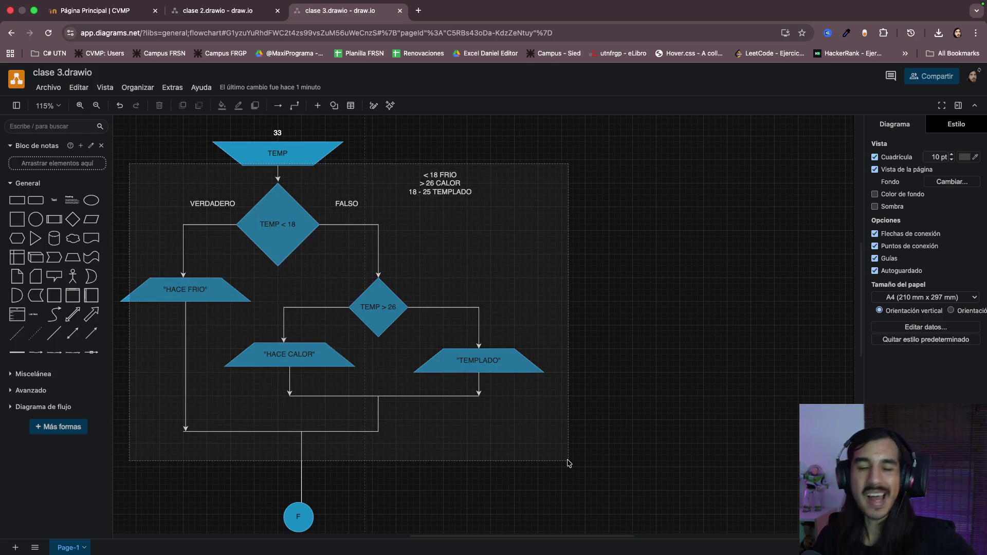
{"action": "left_click_drag", "start_coordinate": [568, 463], "coordinate": [579, 452]}
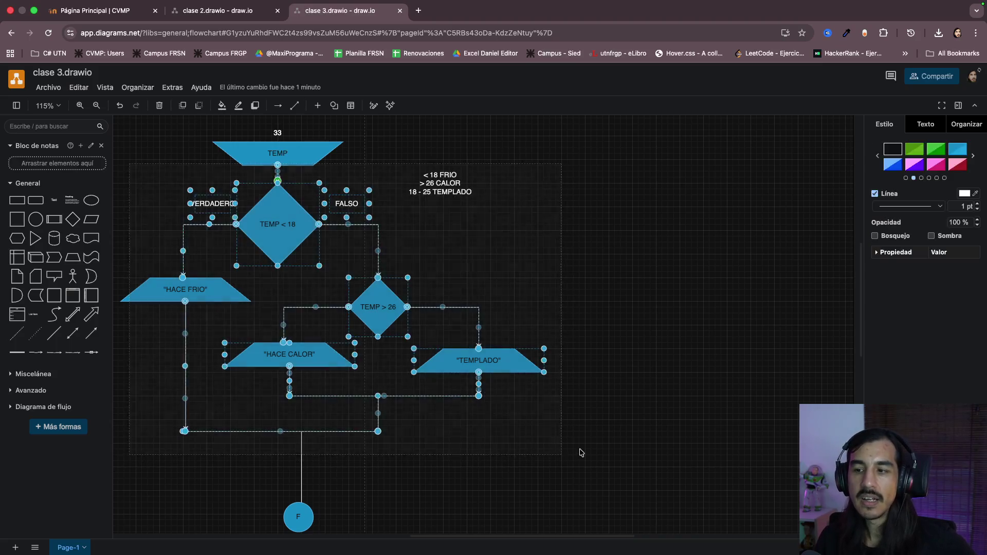
{"action": "left_click", "coordinate": [580, 453]}
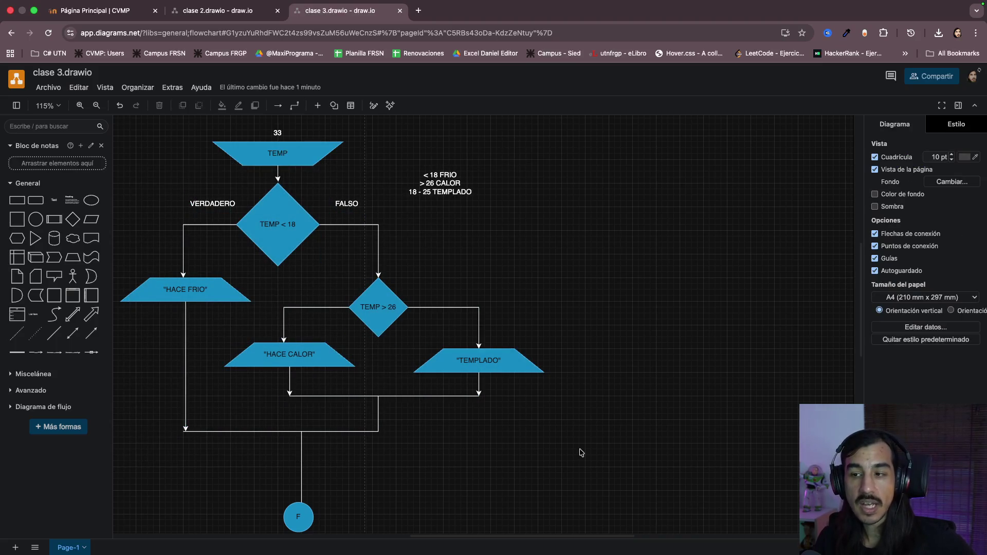
{"action": "mouse_move", "coordinate": [565, 449]}
{"action": "left_mouse_down"}
{"action": "mouse_move", "coordinate": [145, 138]}
{"action": "mouse_move", "coordinate": [119, 136]}
{"action": "left_mouse_up"}
{"action": "left_click", "coordinate": [162, 161]}
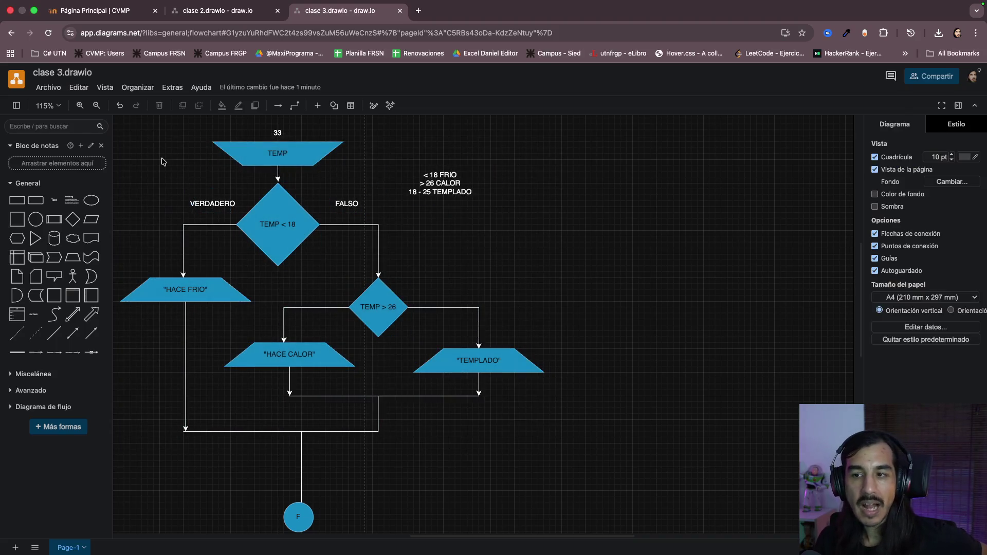
{"action": "left_click", "coordinate": [297, 229]}
{"action": "left_click", "coordinate": [383, 307]}
{"action": "left_click", "coordinate": [283, 225]}
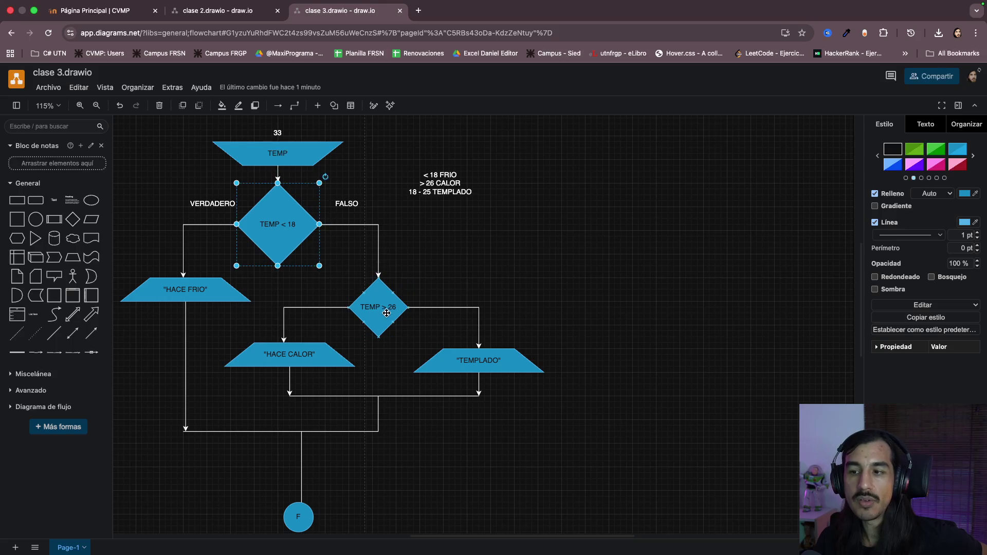
{"action": "left_click", "coordinate": [378, 306]}
{"action": "left_click", "coordinate": [307, 252]}
{"action": "left_click", "coordinate": [377, 309]}
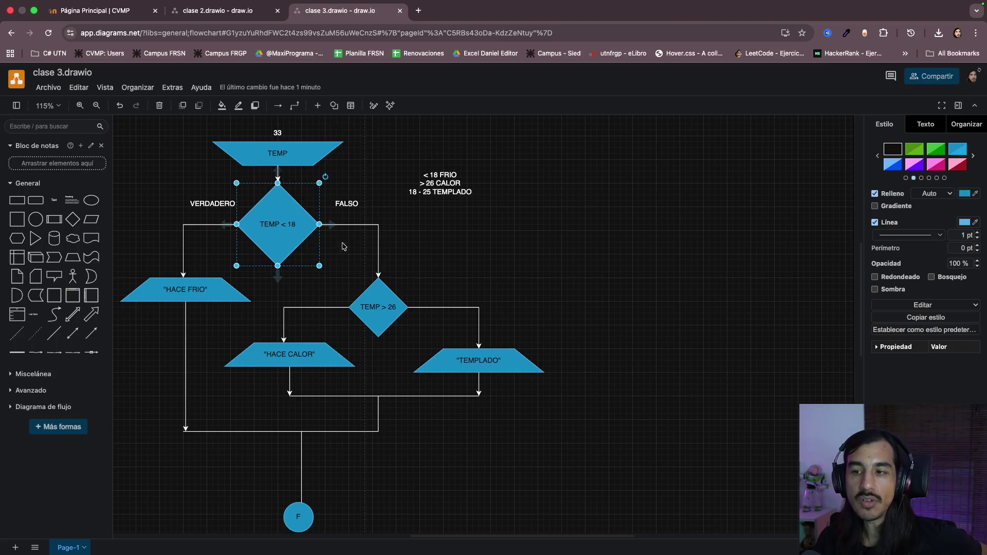
{"action": "left_click", "coordinate": [378, 242]}
{"action": "scroll", "coordinate": [461, 255], "scroll_direction": "left", "scroll_amount": 2}
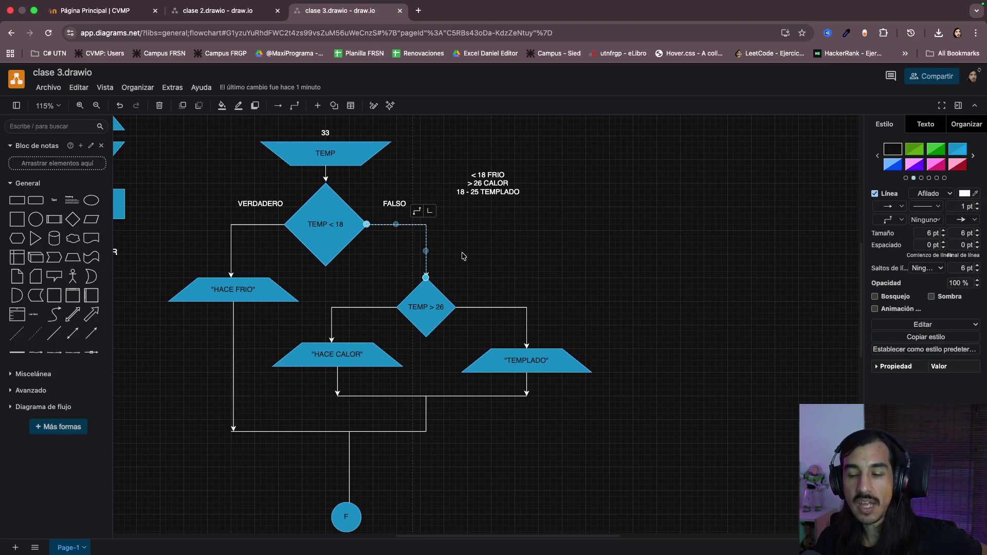
{"action": "left_click", "coordinate": [472, 266]}
{"action": "left_click", "coordinate": [412, 305]}
{"action": "left_click", "coordinate": [326, 231]}
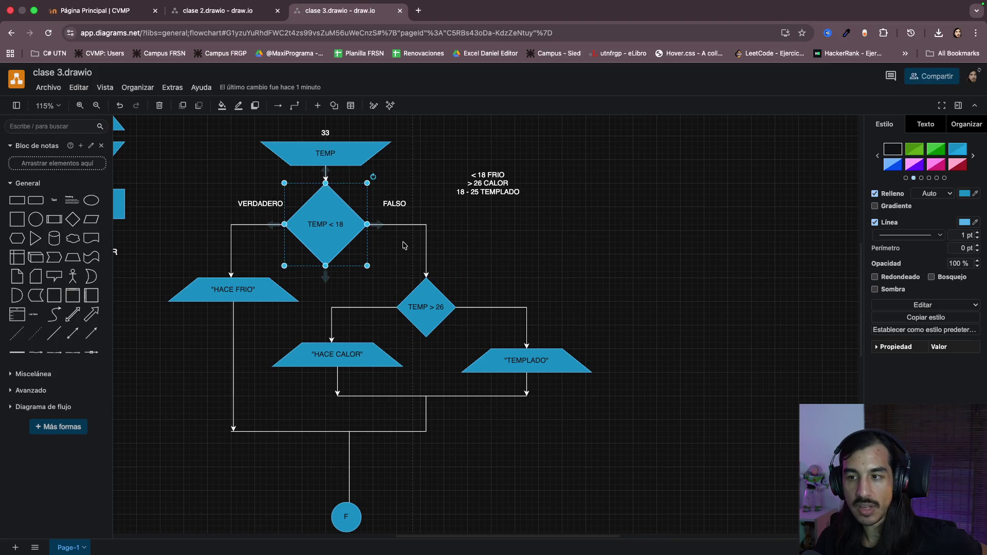
{"action": "left_click", "coordinate": [425, 257]}
{"action": "left_click", "coordinate": [535, 266]}
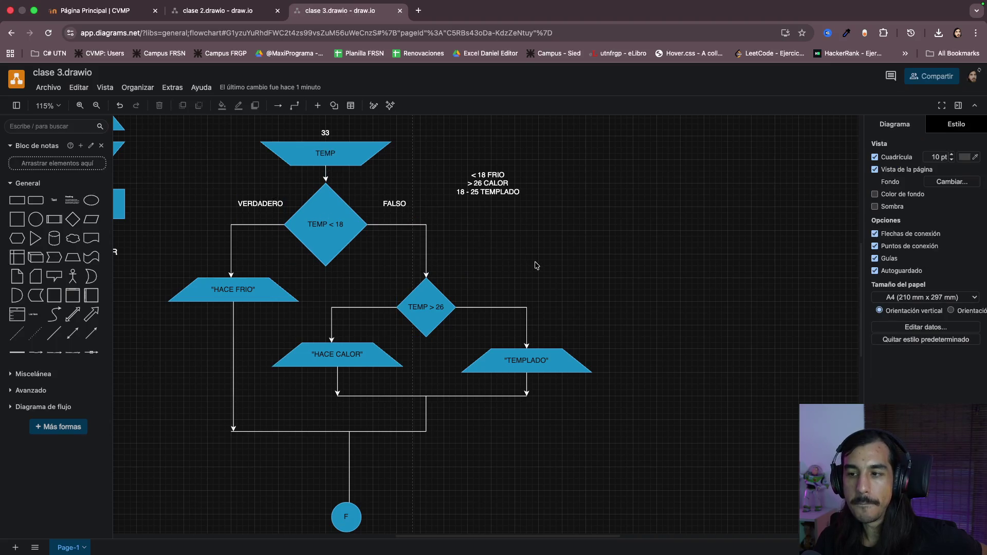
{"action": "left_click", "coordinate": [528, 327]}
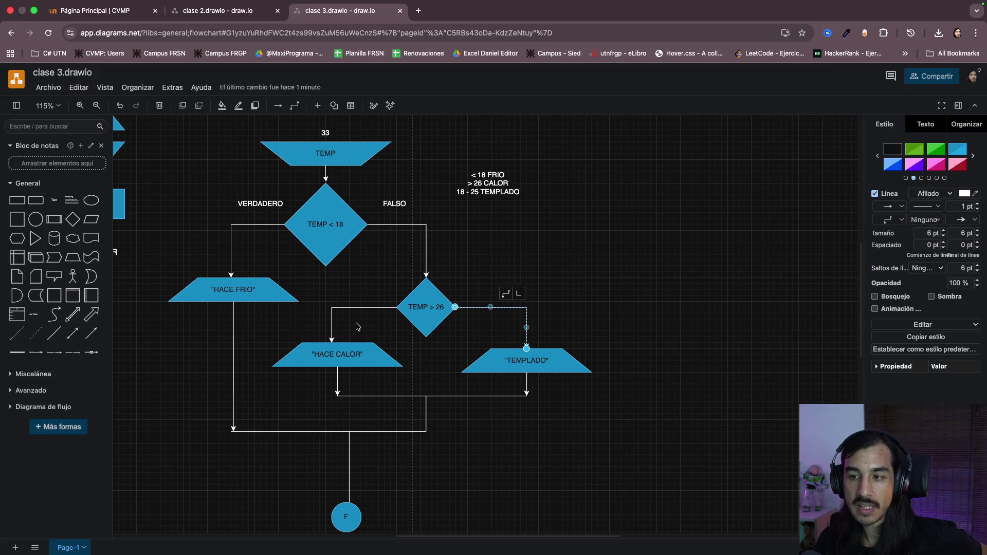
{"action": "left_click", "coordinate": [330, 323]}
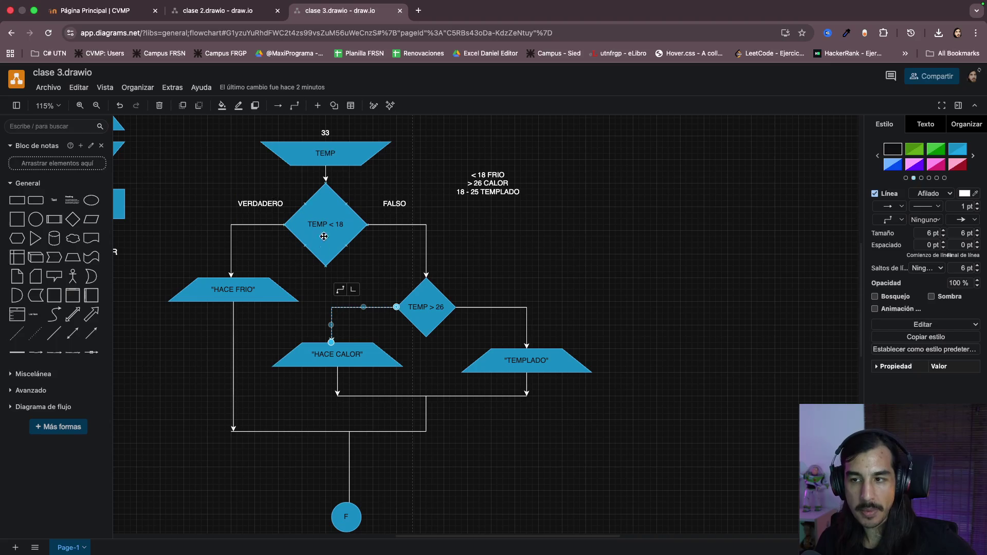
{"action": "scroll", "coordinate": [521, 257], "scroll_direction": "left", "scroll_amount": 2}
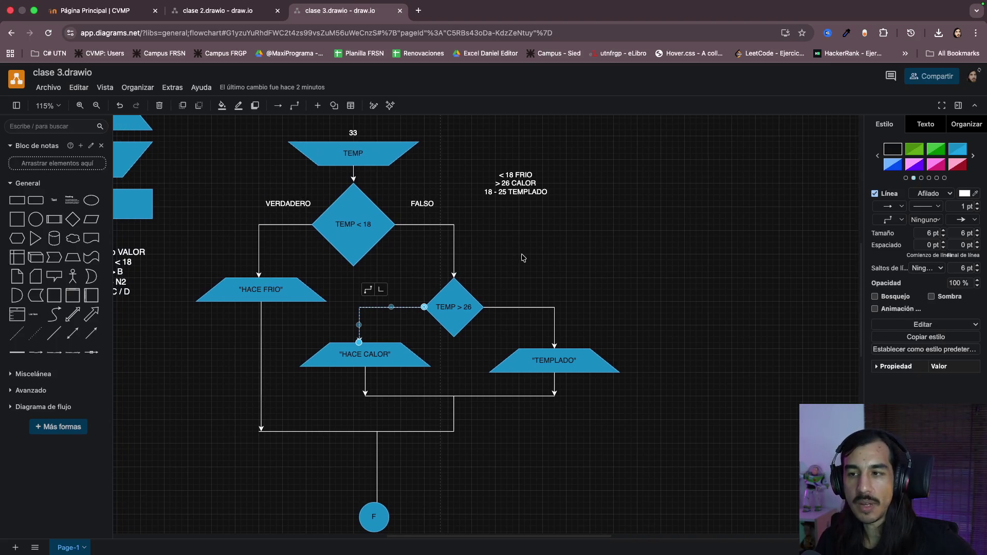
{"action": "scroll", "coordinate": [521, 257], "scroll_direction": "right", "scroll_amount": 2}
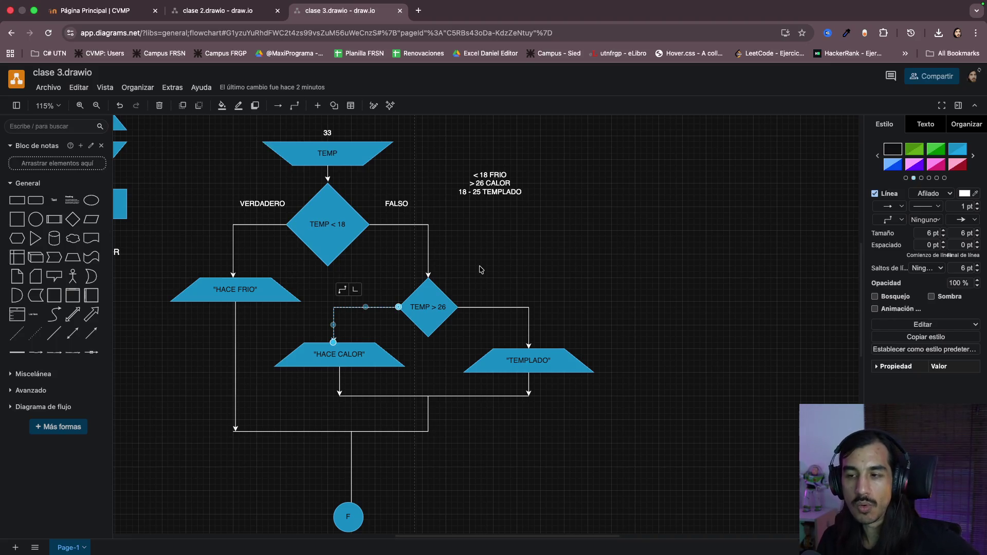
{"action": "scroll", "coordinate": [552, 261], "scroll_direction": "up", "scroll_amount": 1}
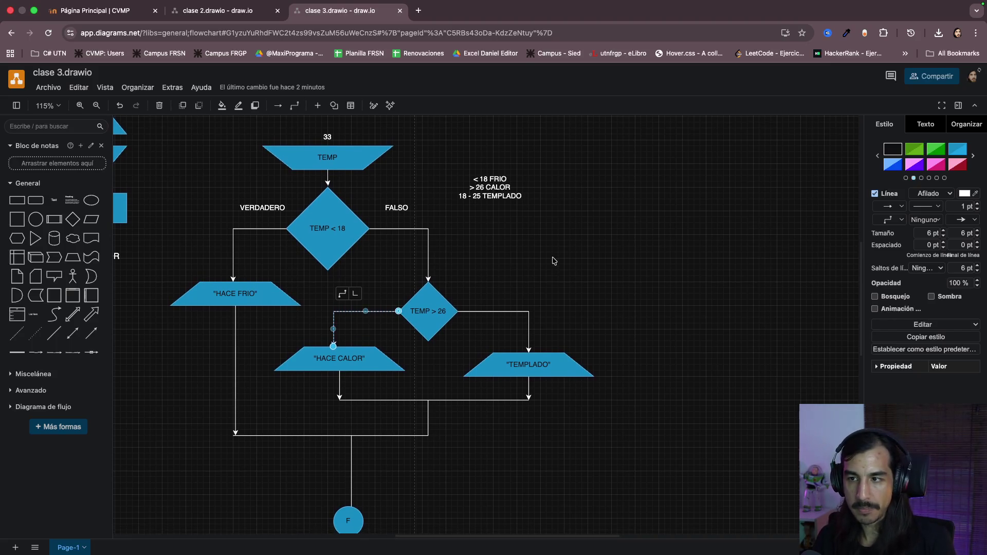
{"action": "left_click_drag", "start_coordinate": [149, 126], "coordinate": [610, 536]}
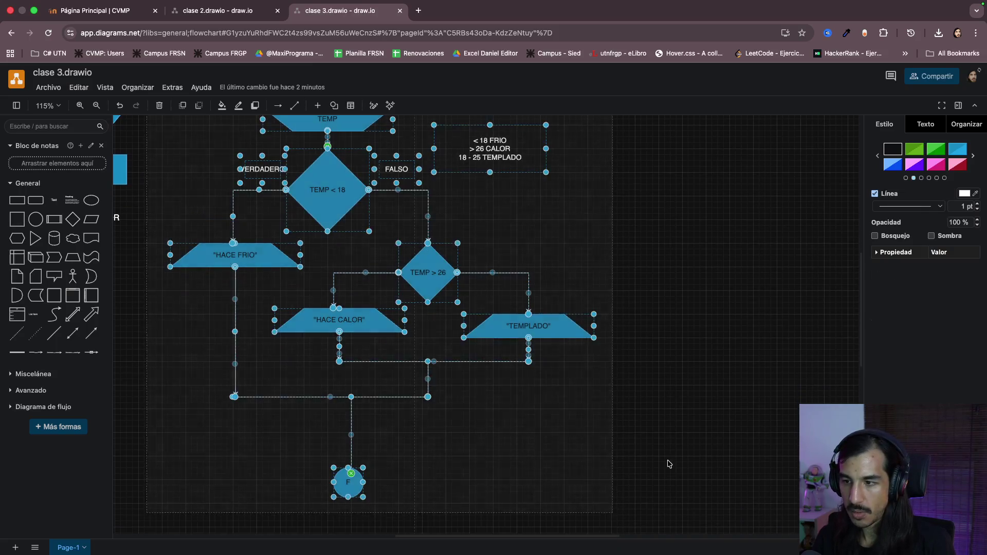
{"action": "scroll", "coordinate": [668, 462], "scroll_direction": "up", "scroll_amount": 3}
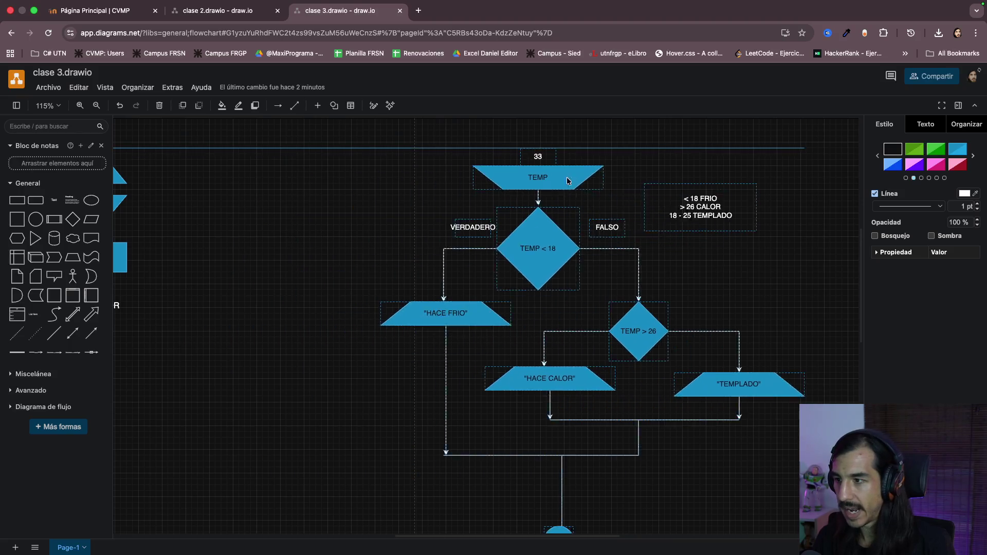
- Drag the whole flowchart to the right, then select the merging connectors at its bottom
{"action": "left_click_drag", "start_coordinate": [349, 207], "coordinate": [585, 174]}
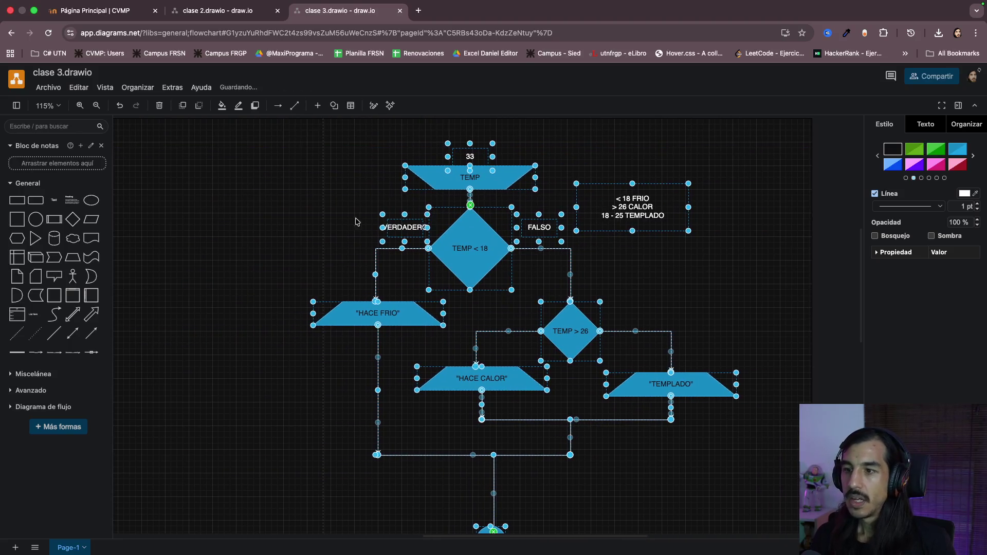
{"action": "left_click", "coordinate": [355, 223]}
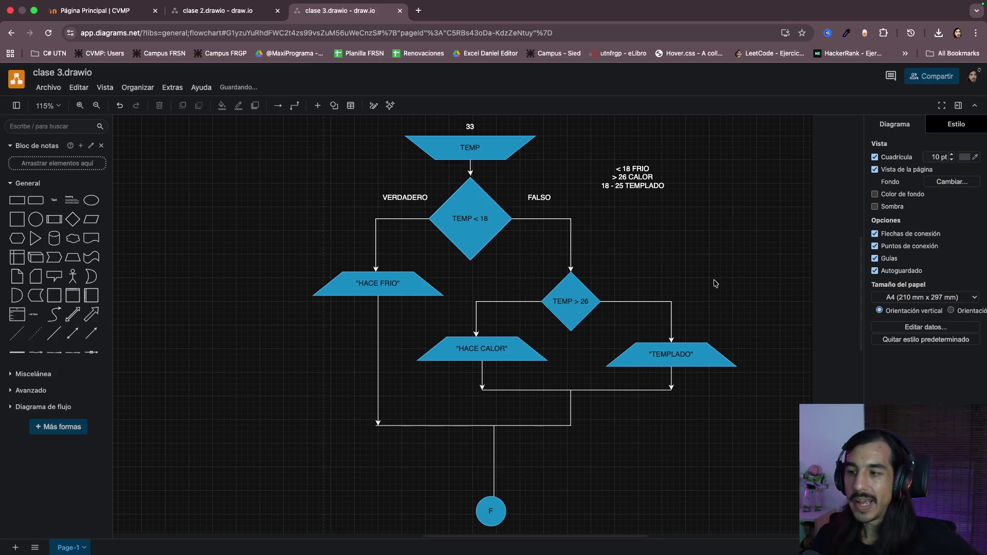
{"action": "scroll", "coordinate": [716, 277], "scroll_direction": "up", "scroll_amount": 1}
{"action": "left_click", "coordinate": [480, 255]}
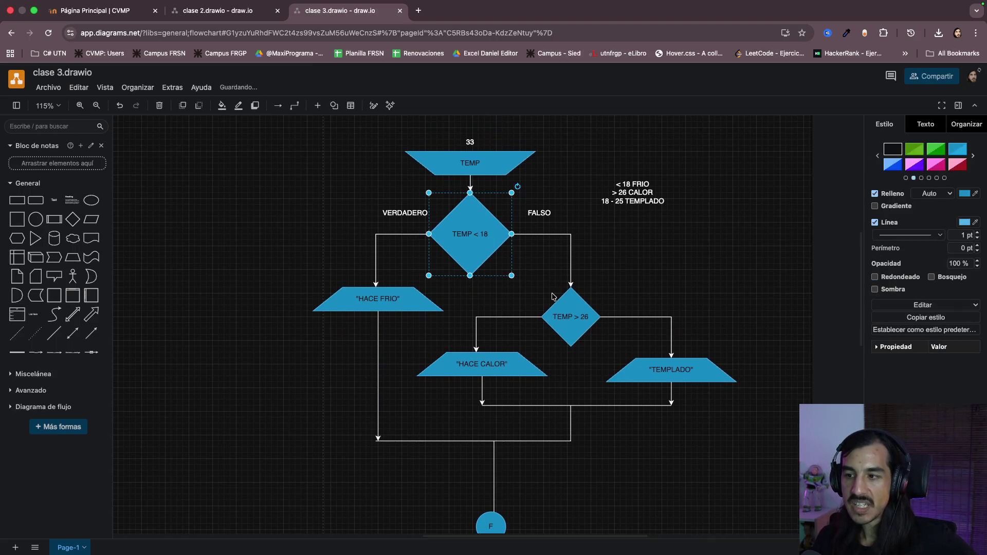
{"action": "left_click", "coordinate": [574, 316]}
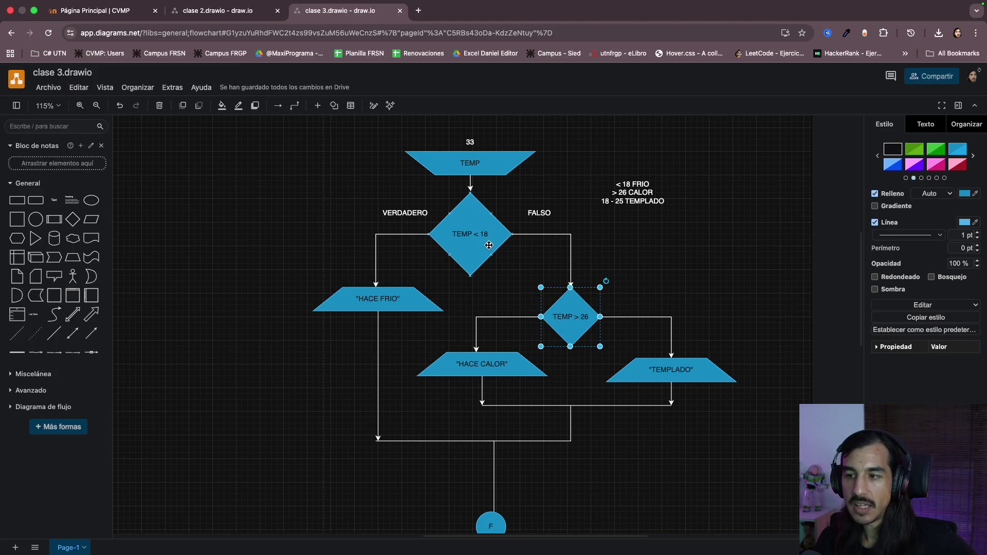
{"action": "key", "text": "shift+Tab"}
{"action": "key", "text": "Escape"}
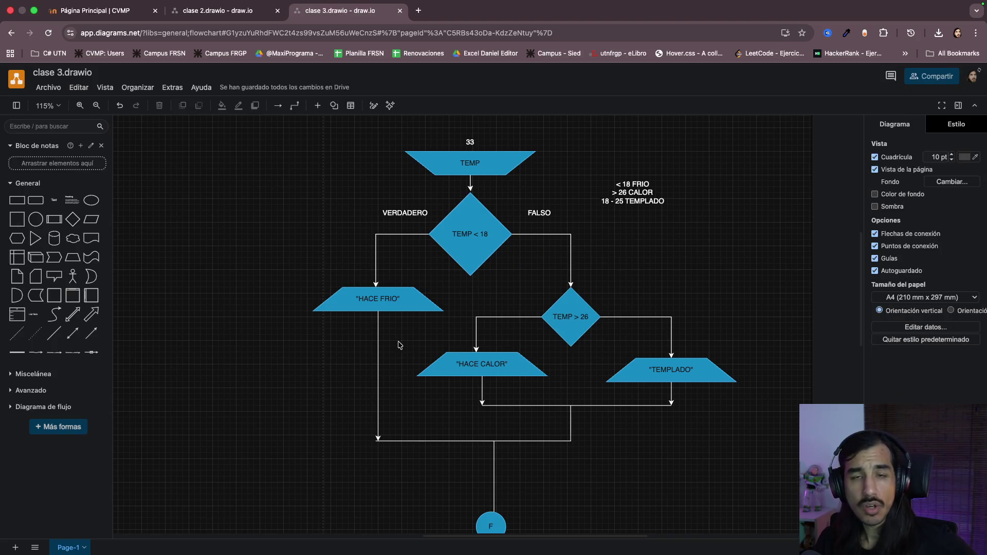
{"action": "scroll", "coordinate": [303, 363], "scroll_direction": "down", "scroll_amount": 1}
{"action": "scroll", "coordinate": [303, 363], "scroll_direction": "down", "scroll_amount": 1}
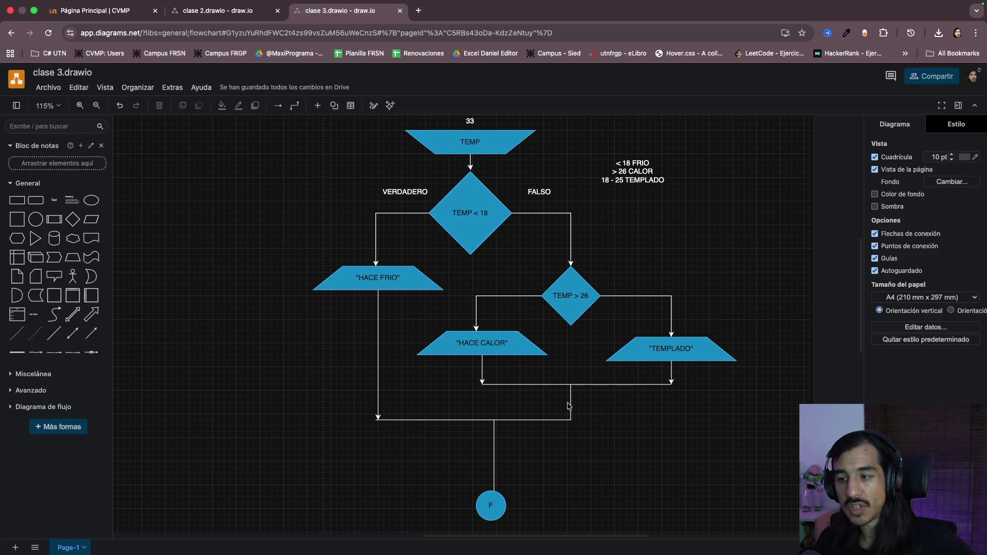
{"action": "left_click_drag", "start_coordinate": [313, 371], "coordinate": [708, 446]}
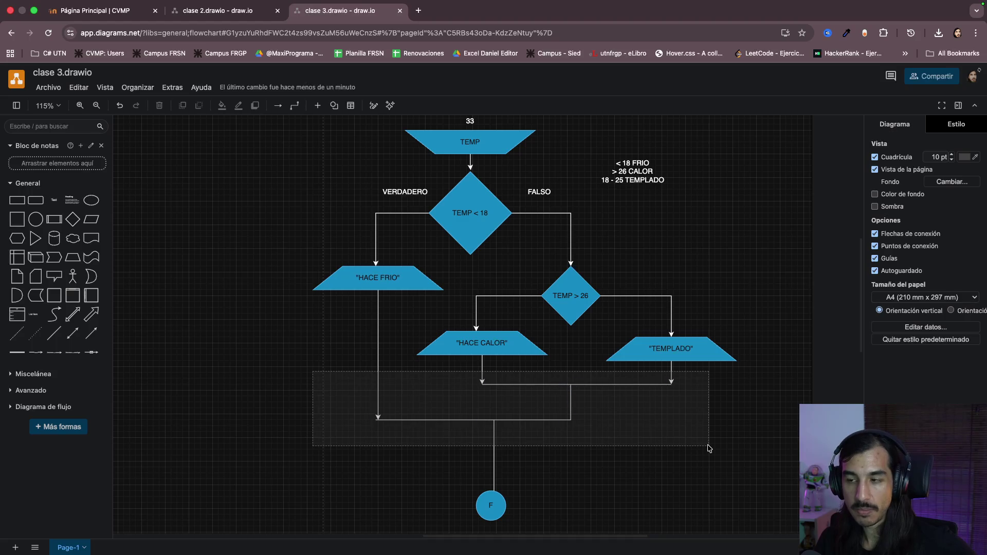
{"action": "scroll", "coordinate": [708, 448], "scroll_direction": "up", "scroll_amount": 2}
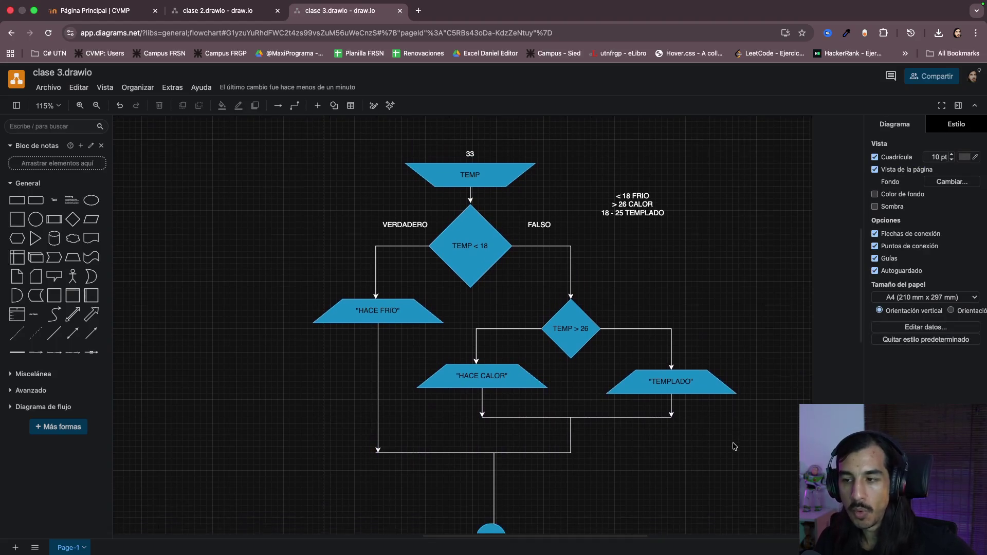
{"action": "scroll", "coordinate": [733, 446], "scroll_direction": "down", "scroll_amount": 2}
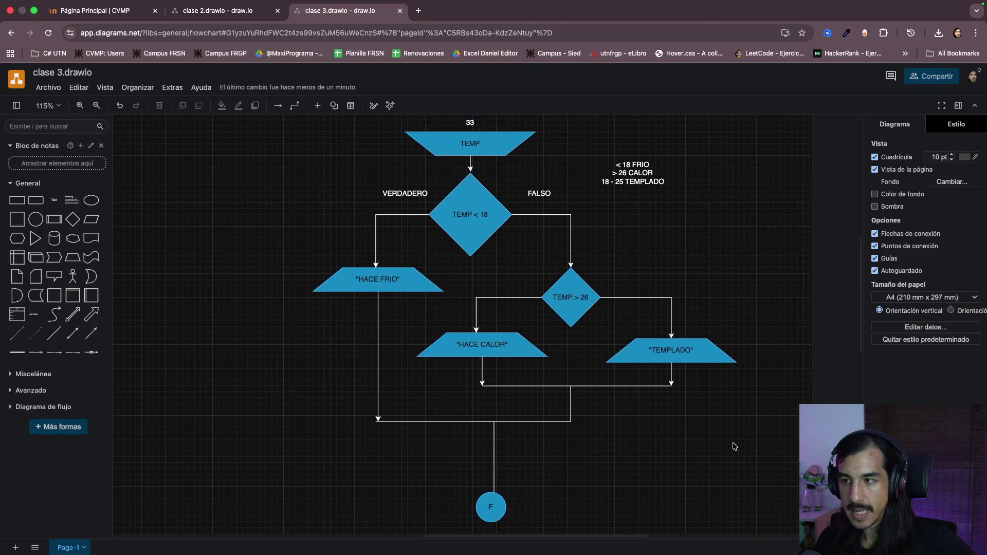
{"action": "scroll", "coordinate": [733, 445], "scroll_direction": "up", "scroll_amount": 1}
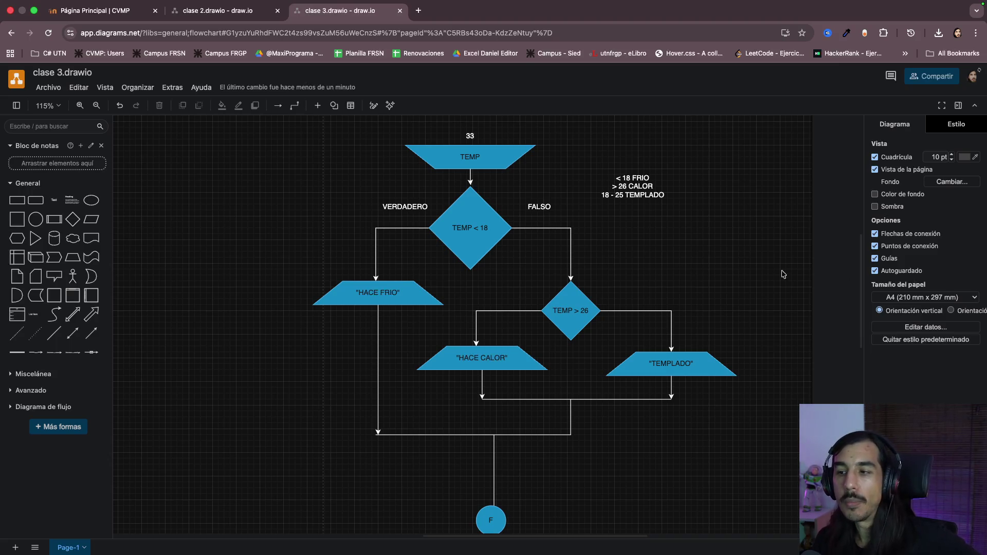
- Review the two decision diamonds, the operators column and the VALOR op VALOR note
{"action": "left_click", "coordinate": [500, 231]}
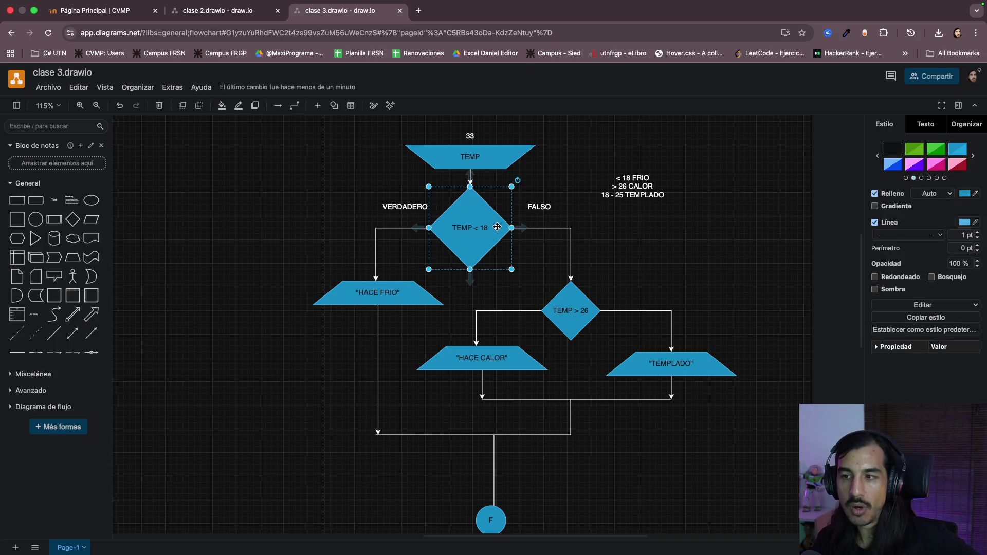
{"action": "left_click", "coordinate": [585, 320]}
{"action": "scroll", "coordinate": [341, 348], "scroll_direction": "left", "scroll_amount": 3}
{"action": "scroll", "coordinate": [341, 347], "scroll_direction": "left", "scroll_amount": 5}
{"action": "scroll", "coordinate": [199, 325], "scroll_direction": "left", "scroll_amount": 1}
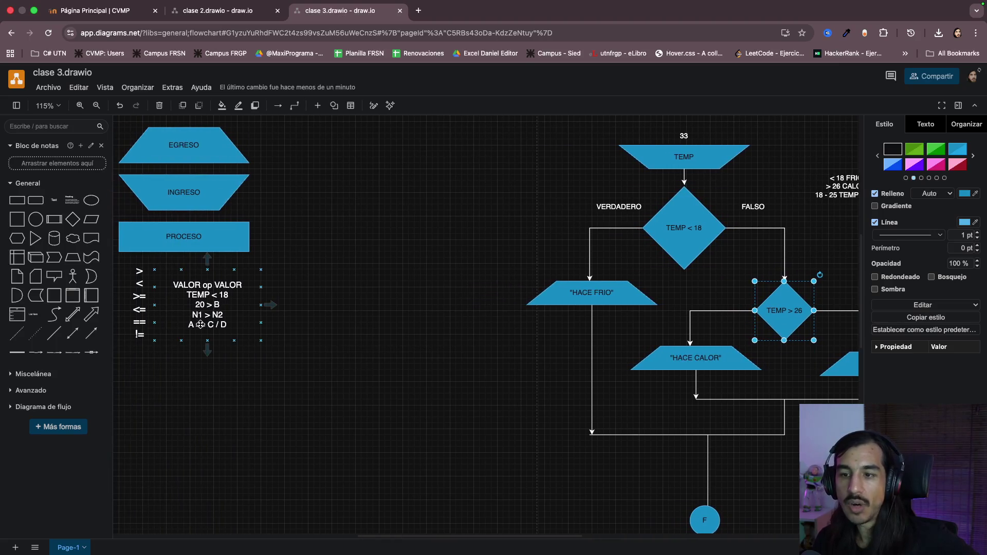
{"action": "scroll", "coordinate": [300, 336], "scroll_direction": "right", "scroll_amount": 2}
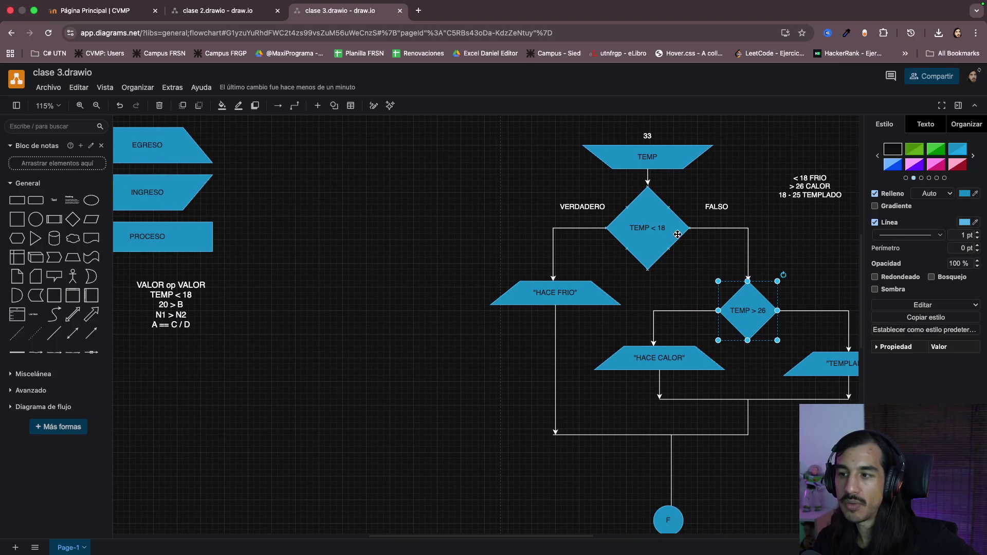
{"action": "scroll", "coordinate": [677, 234], "scroll_direction": "up", "scroll_amount": 5}
{"action": "scroll", "coordinate": [663, 263], "scroll_direction": "right", "scroll_amount": 3}
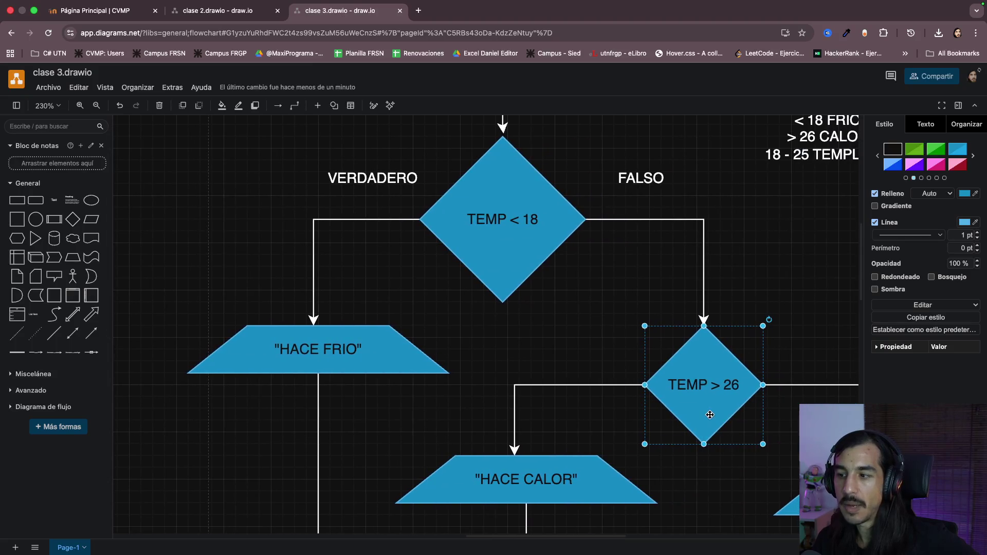
{"action": "scroll", "coordinate": [513, 413], "scroll_direction": "down", "scroll_amount": 5}
{"action": "scroll", "coordinate": [430, 404], "scroll_direction": "down", "scroll_amount": 1}
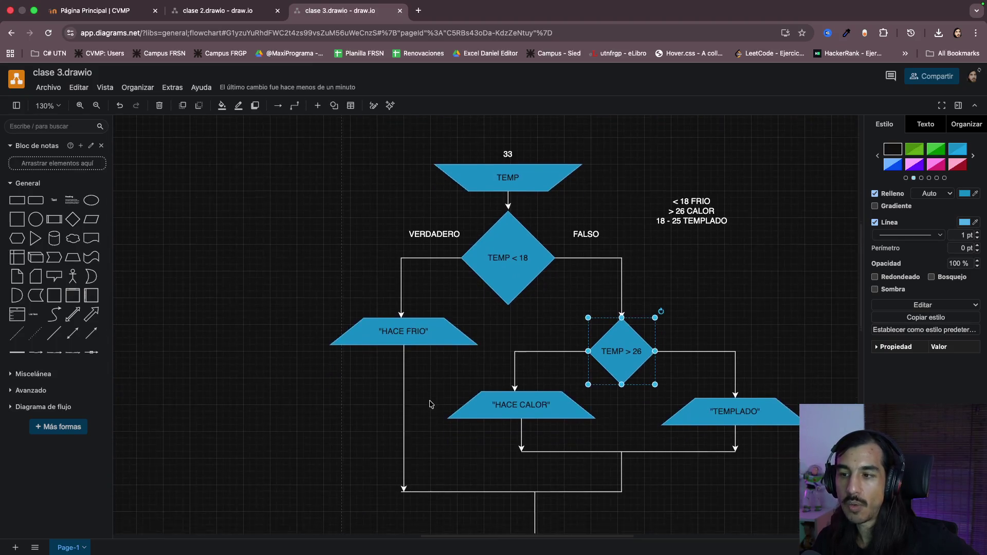
{"action": "scroll", "coordinate": [431, 404], "scroll_direction": "left", "scroll_amount": 10}
{"action": "scroll", "coordinate": [283, 313], "scroll_direction": "up", "scroll_amount": 5}
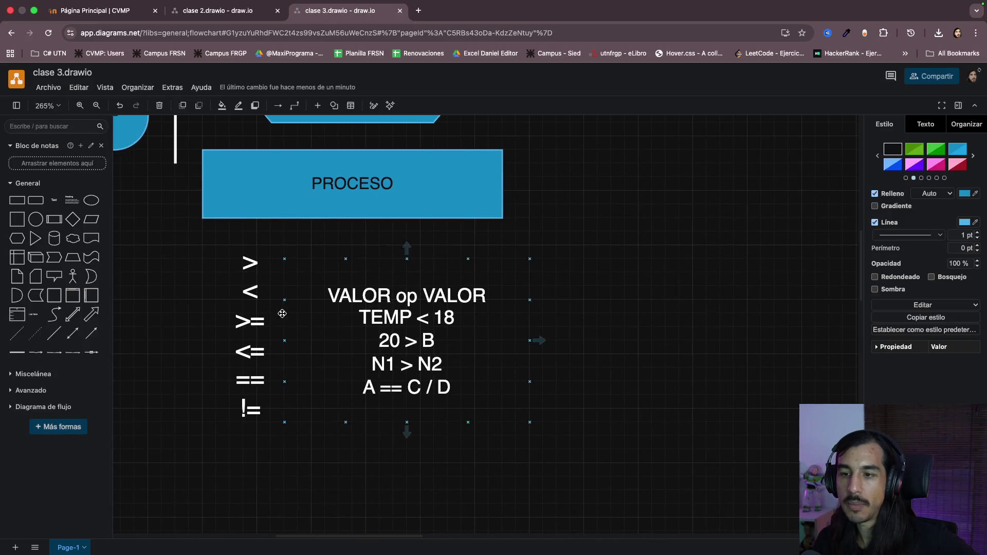
{"action": "left_click", "coordinate": [282, 313]}
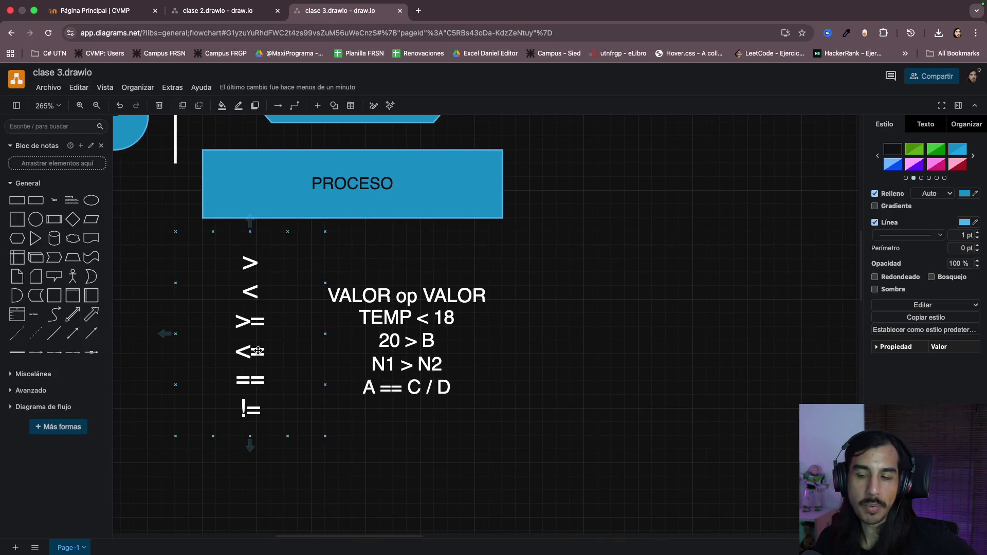
{"action": "left_click", "coordinate": [384, 403]}
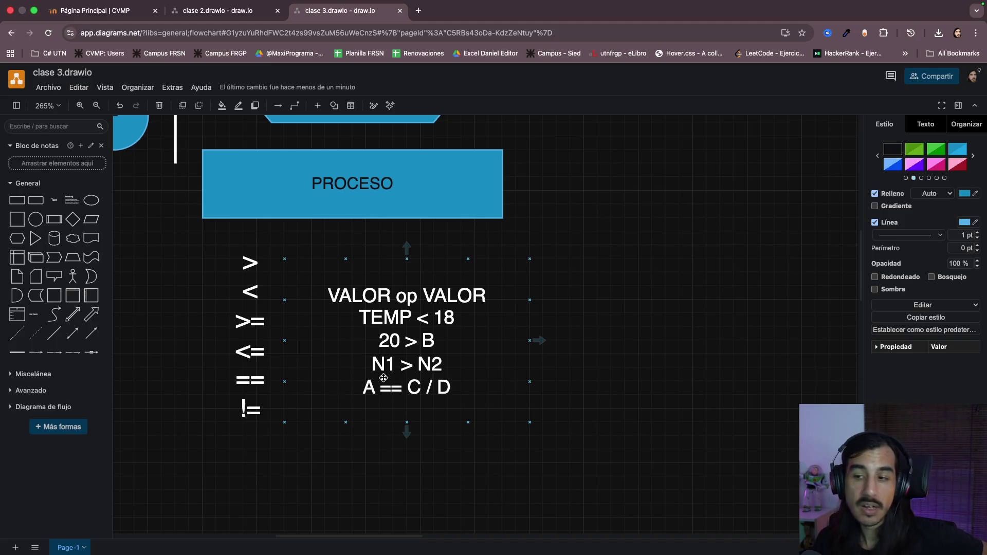
{"action": "scroll", "coordinate": [498, 374], "scroll_direction": "down", "scroll_amount": 3}
{"action": "scroll", "coordinate": [607, 370], "scroll_direction": "right", "scroll_amount": 5}
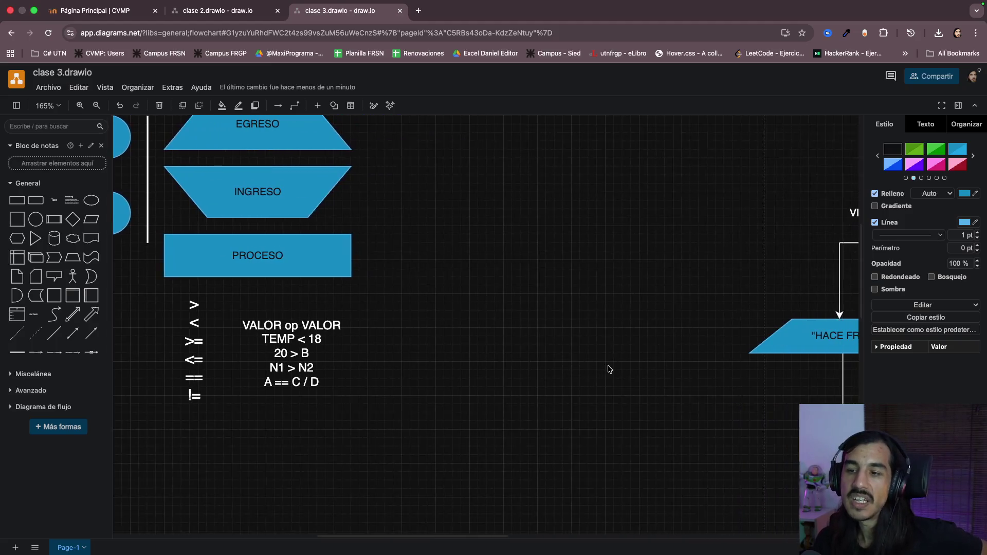
{"action": "scroll", "coordinate": [607, 370], "scroll_direction": "right", "scroll_amount": 2}
{"action": "scroll", "coordinate": [608, 370], "scroll_direction": "right", "scroll_amount": 3}
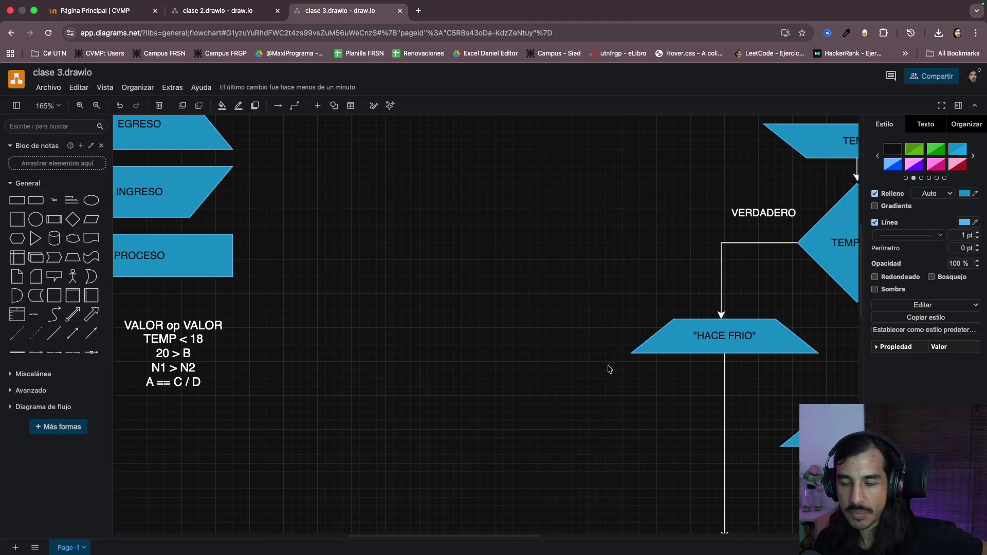
{"action": "scroll", "coordinate": [607, 370], "scroll_direction": "left", "scroll_amount": 4}
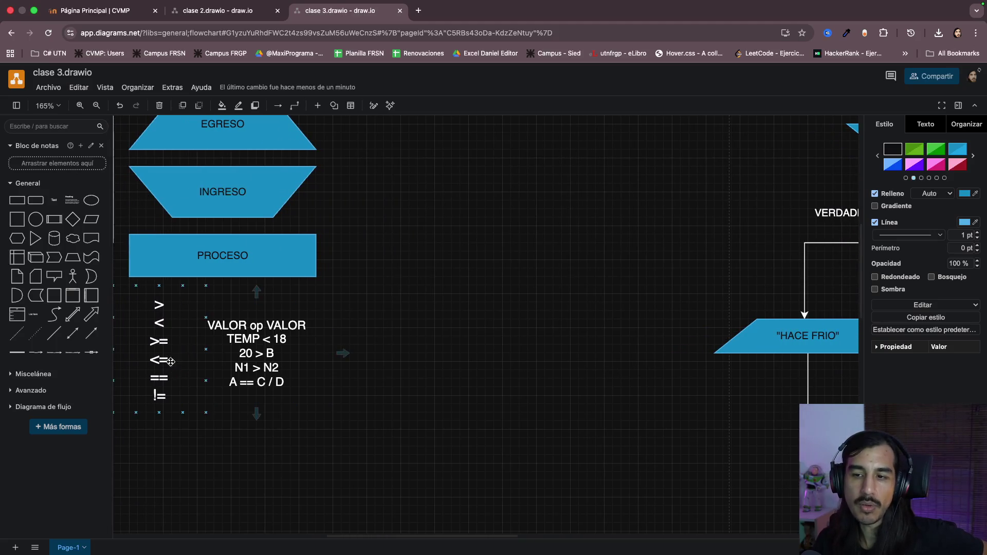
{"action": "mouse_move", "coordinate": [181, 319]}
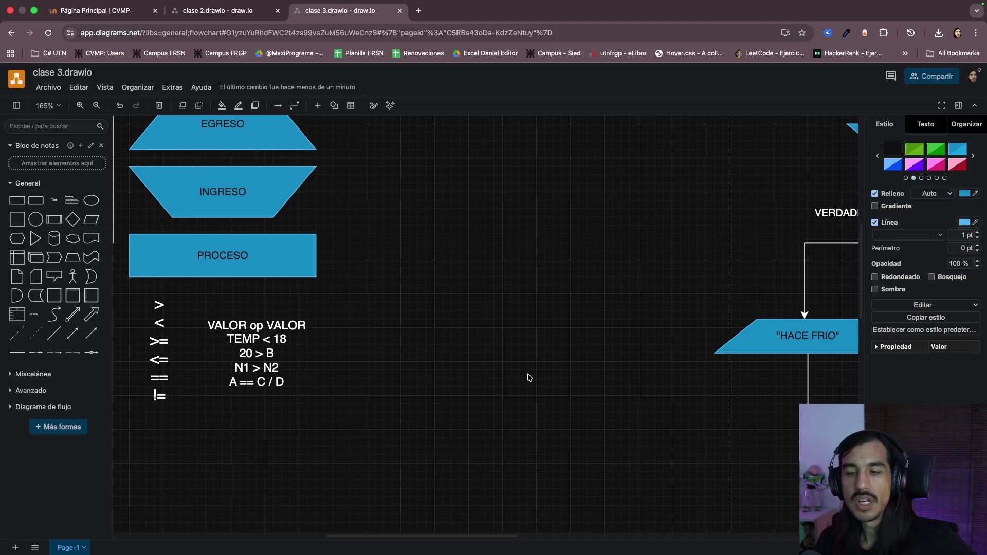
{"action": "left_click", "coordinate": [179, 319]}
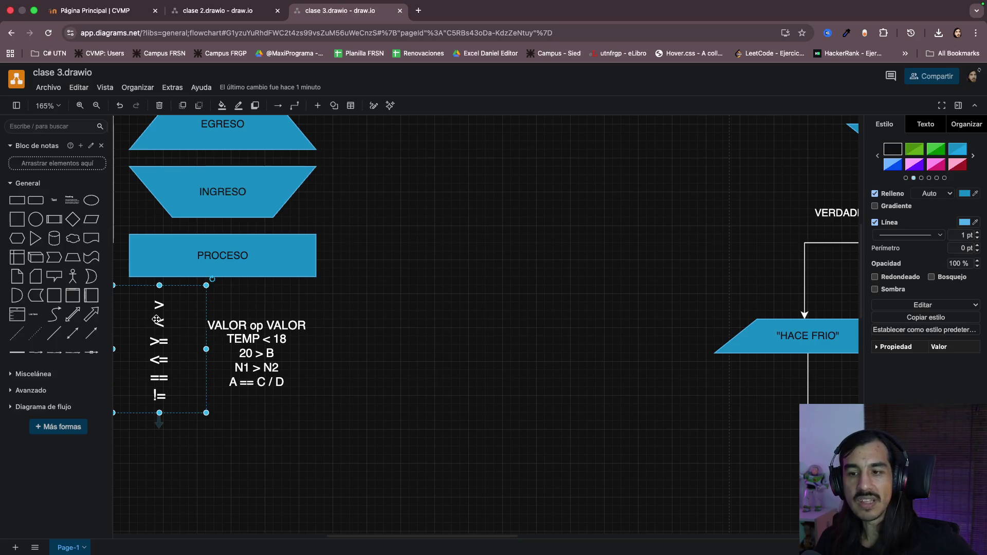
{"action": "left_click", "coordinate": [260, 350]}
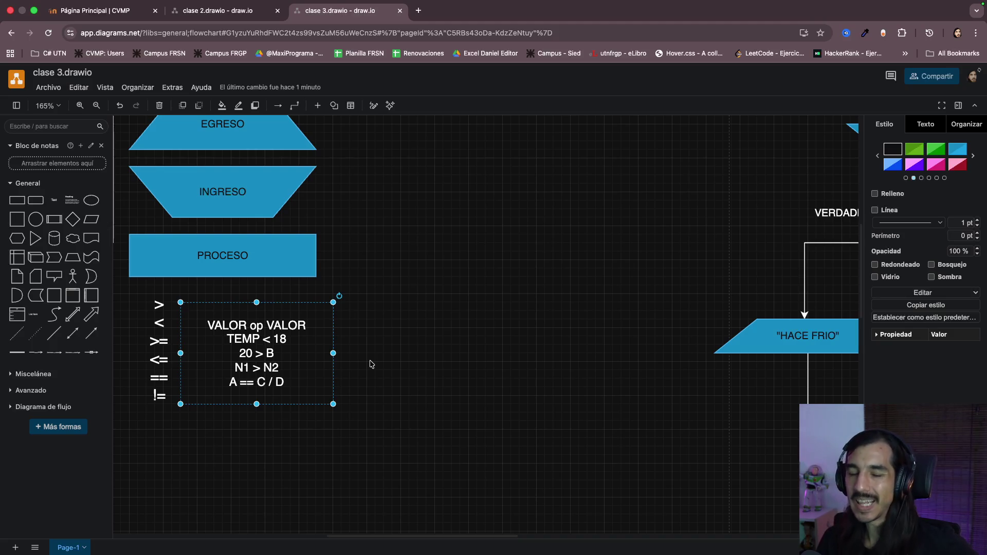
{"action": "left_click", "coordinate": [436, 369]}
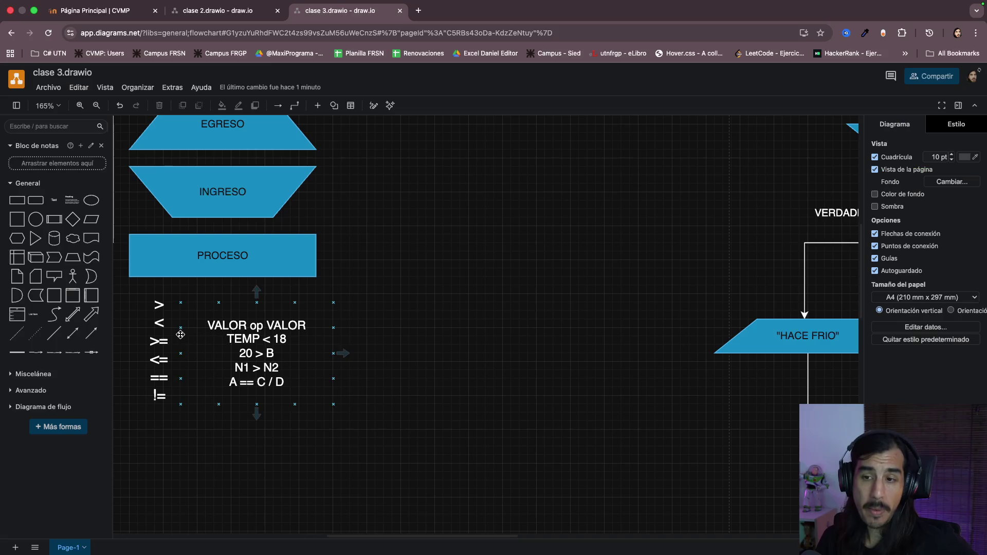
{"action": "left_click", "coordinate": [158, 343]}
{"action": "left_click", "coordinate": [369, 348]}
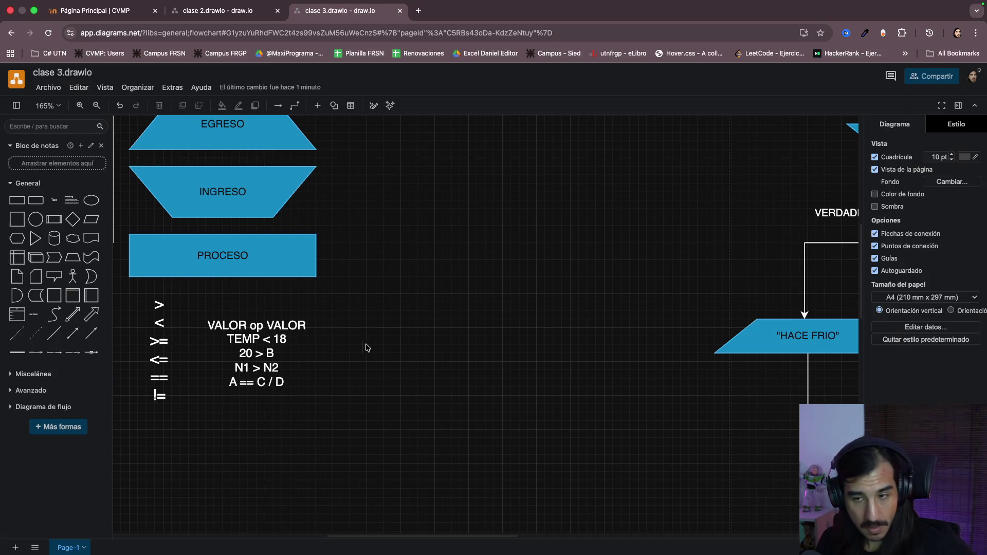
{"action": "left_click", "coordinate": [160, 349]}
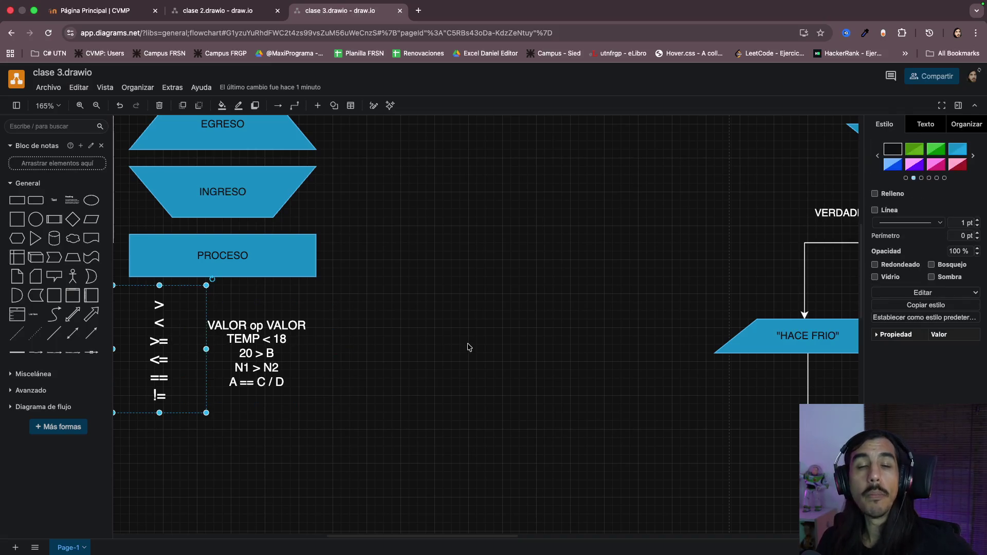
{"action": "scroll", "coordinate": [467, 347], "scroll_direction": "right", "scroll_amount": 10}
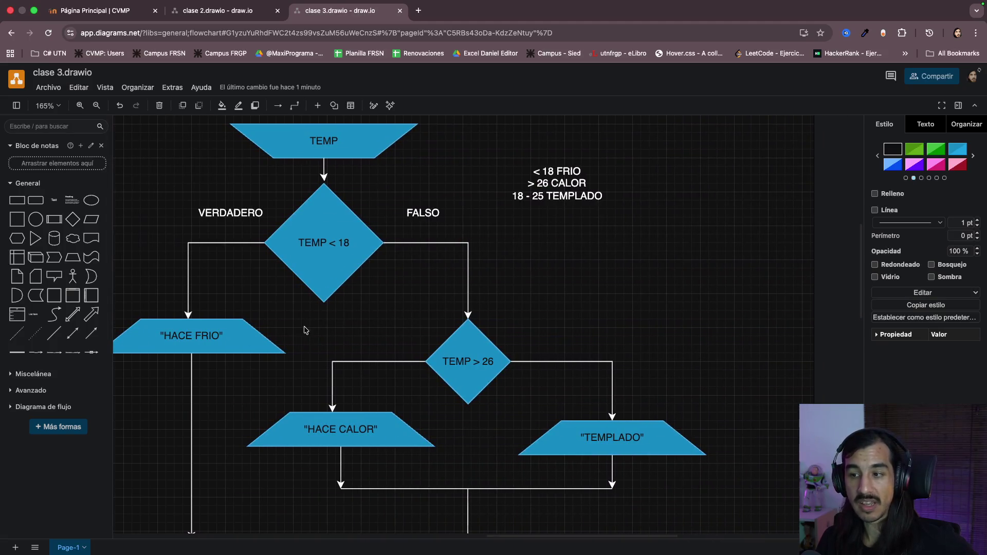
{"action": "scroll", "coordinate": [354, 357], "scroll_direction": "down", "scroll_amount": 1}
{"action": "scroll", "coordinate": [352, 352], "scroll_direction": "down", "scroll_amount": 2}
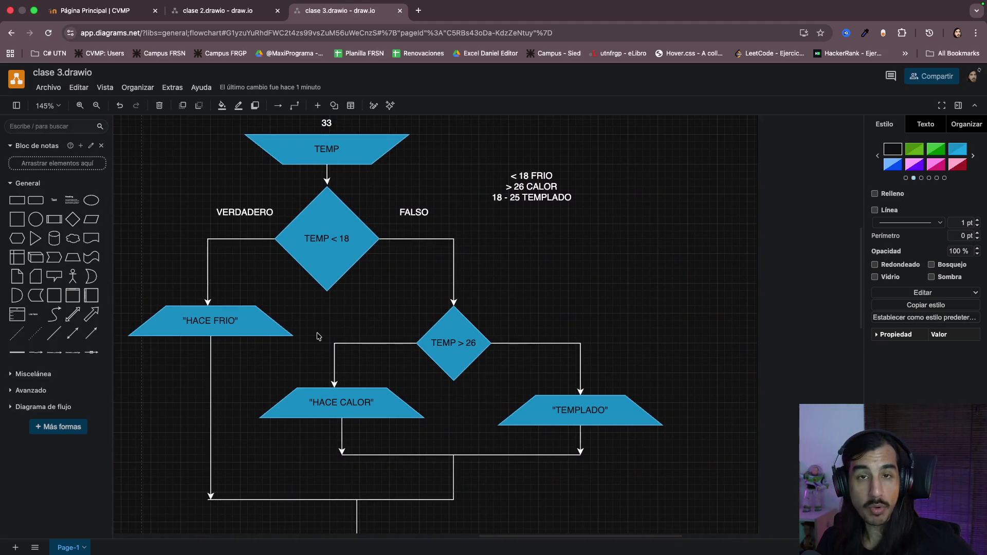
{"action": "scroll", "coordinate": [348, 311], "scroll_direction": "left", "scroll_amount": 2}
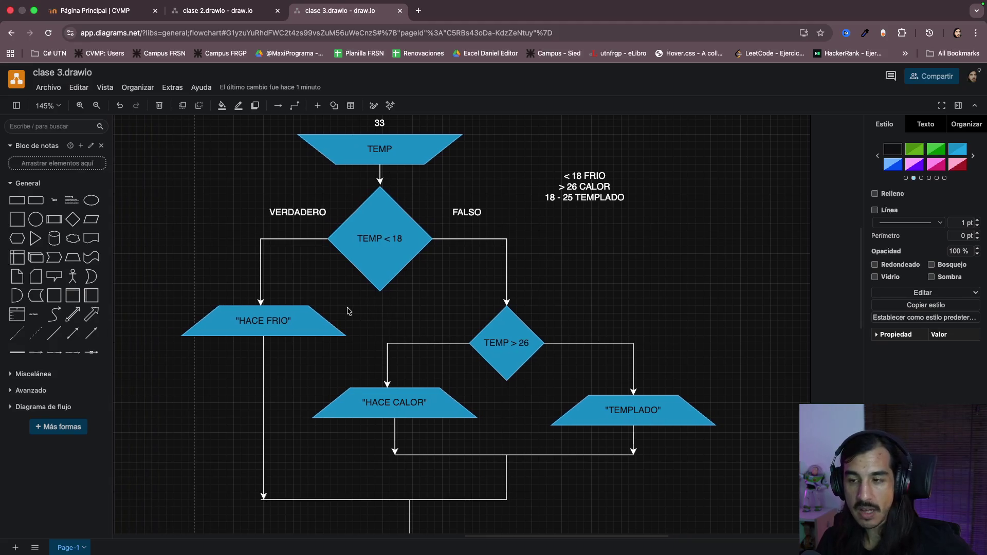
{"action": "left_click", "coordinate": [409, 318]}
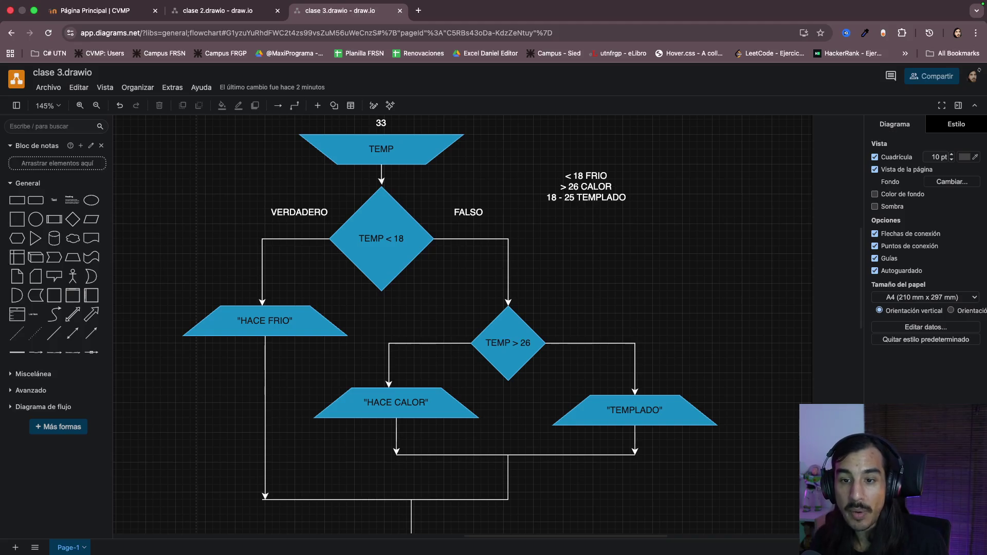
{"action": "scroll", "coordinate": [583, 265], "scroll_direction": "up", "scroll_amount": 2}
{"action": "left_click", "coordinate": [563, 253]}
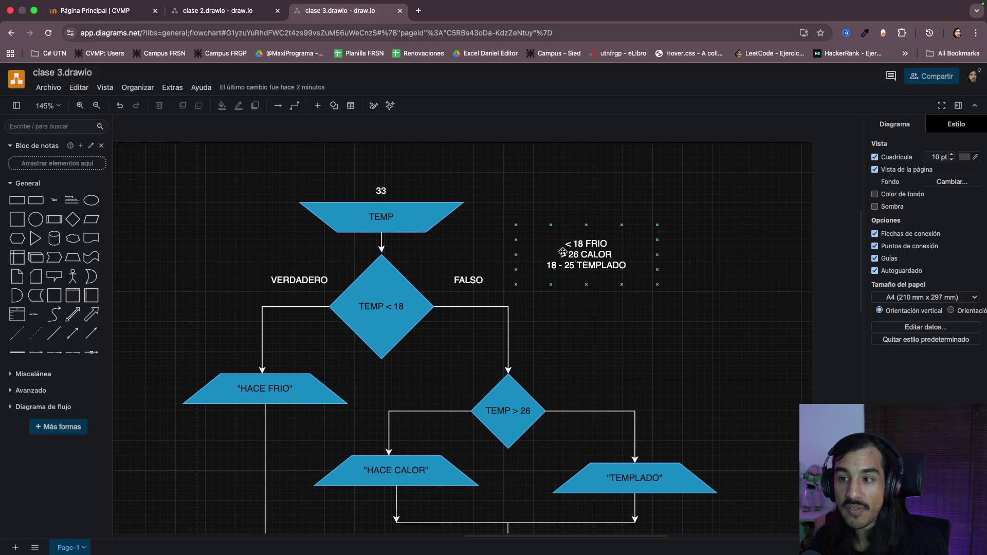
{"action": "left_click", "coordinate": [381, 189]}
{"action": "type", "text": "33"}
{"action": "left_click", "coordinate": [403, 219]}
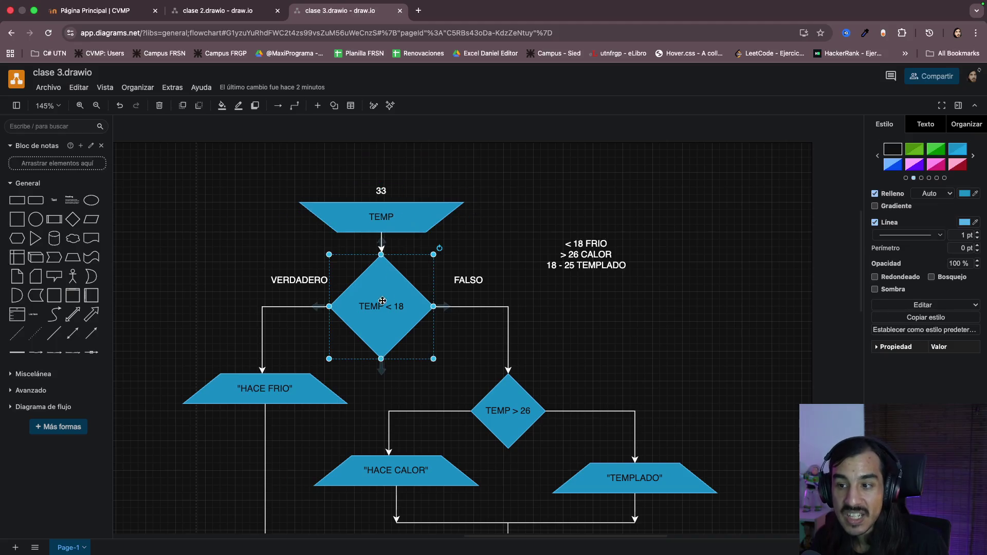
{"action": "left_click", "coordinate": [270, 386]}
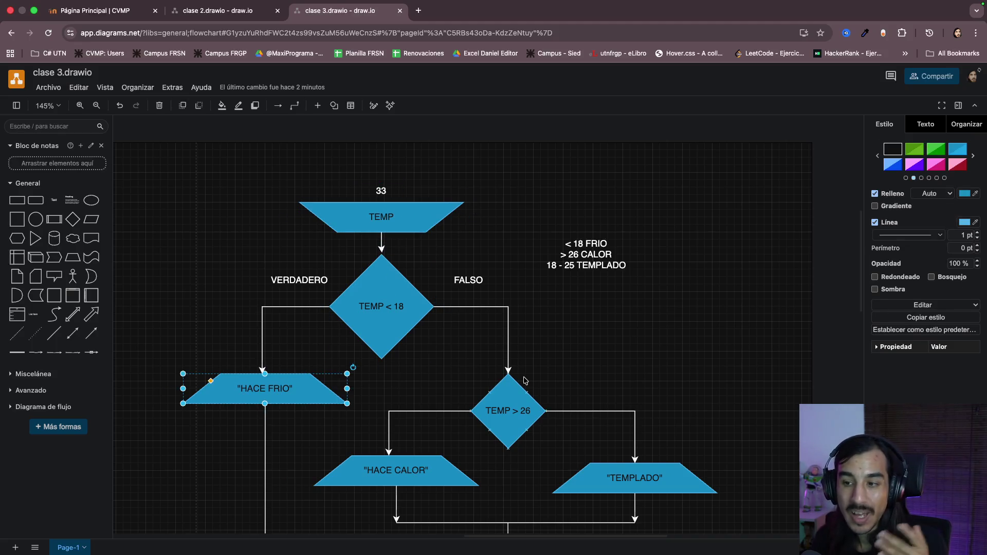
{"action": "scroll", "coordinate": [526, 381], "scroll_direction": "down", "scroll_amount": 2}
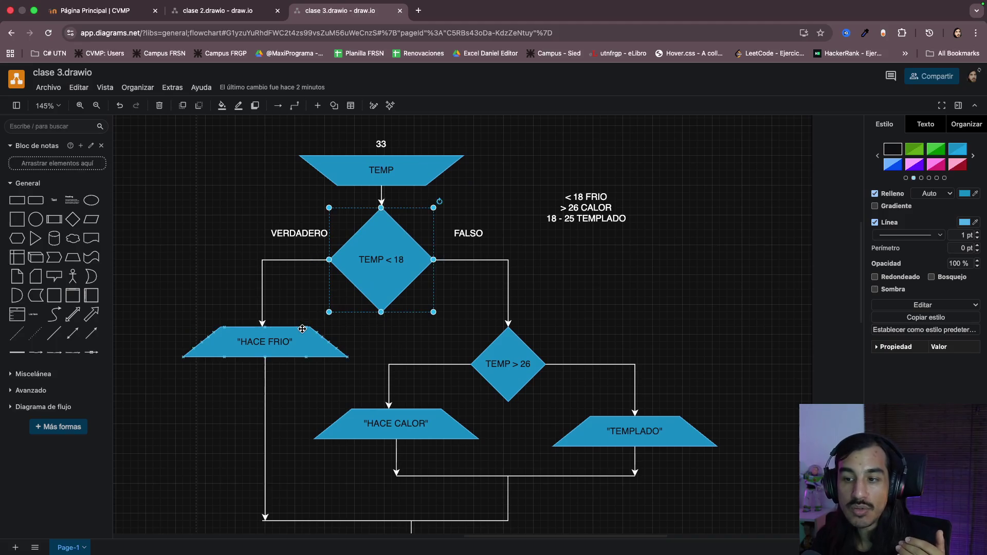
{"action": "left_click", "coordinate": [384, 270]}
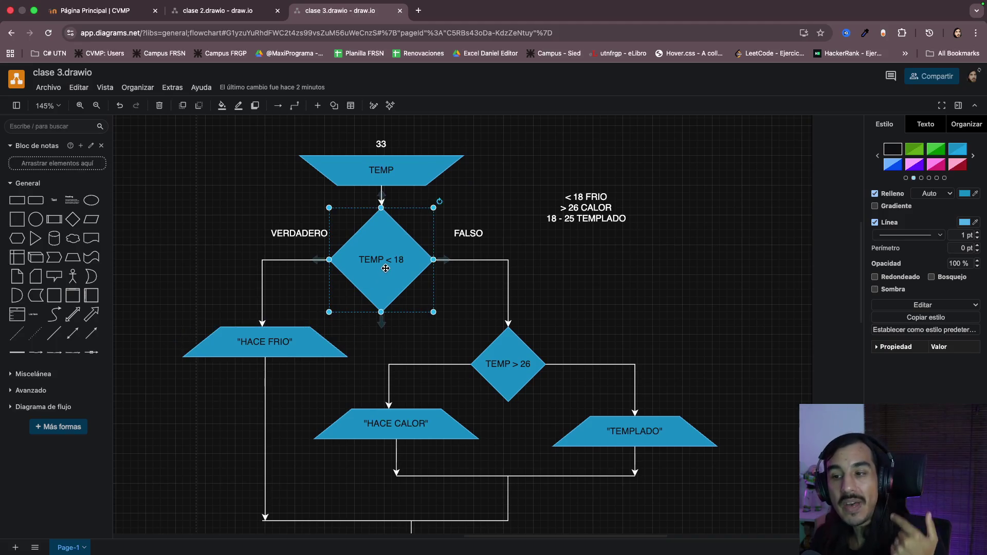
{"action": "scroll", "coordinate": [539, 301], "scroll_direction": "down", "scroll_amount": 1}
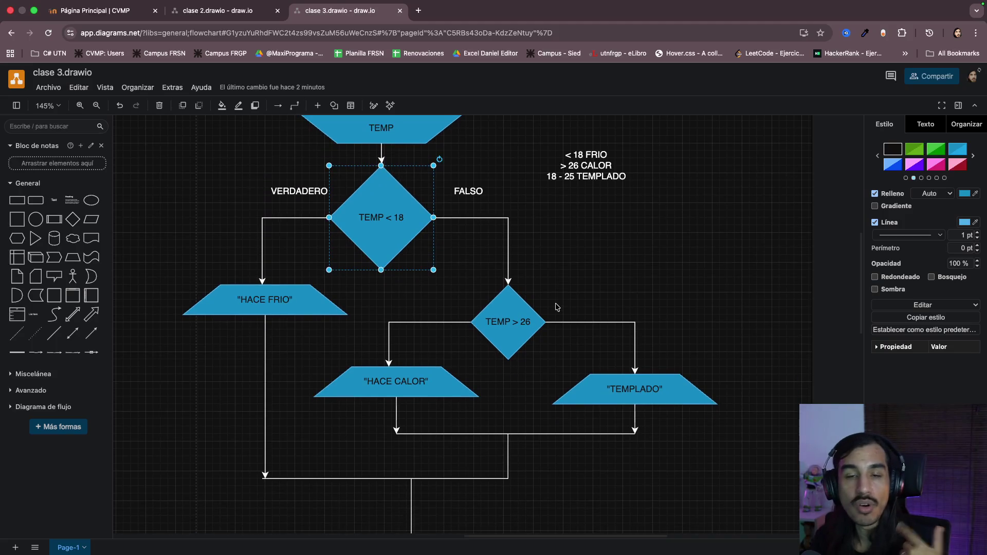
{"action": "left_click", "coordinate": [580, 299]}
{"action": "left_click", "coordinate": [386, 255]}
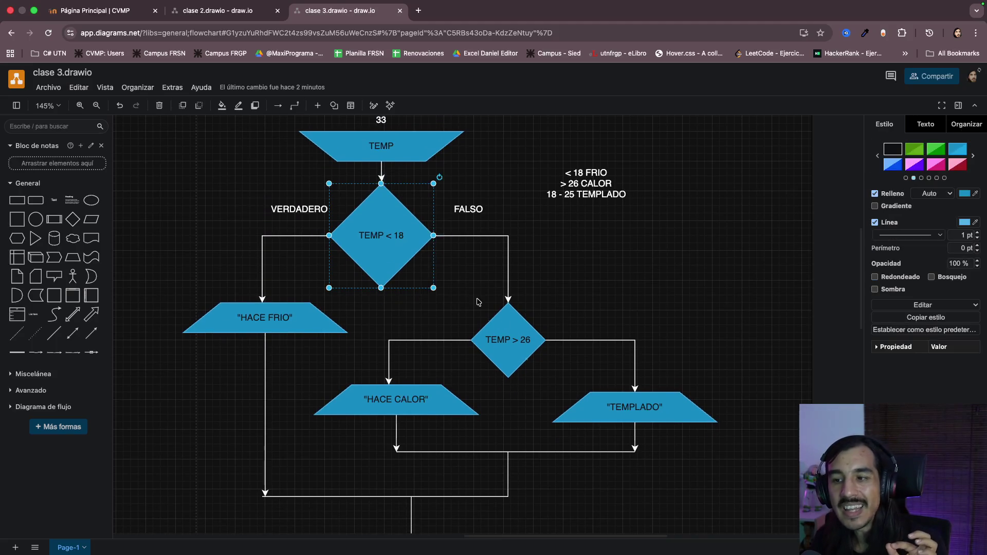
{"action": "left_click", "coordinate": [515, 340]}
{"action": "left_click", "coordinate": [396, 398]}
{"action": "left_click", "coordinate": [605, 404]}
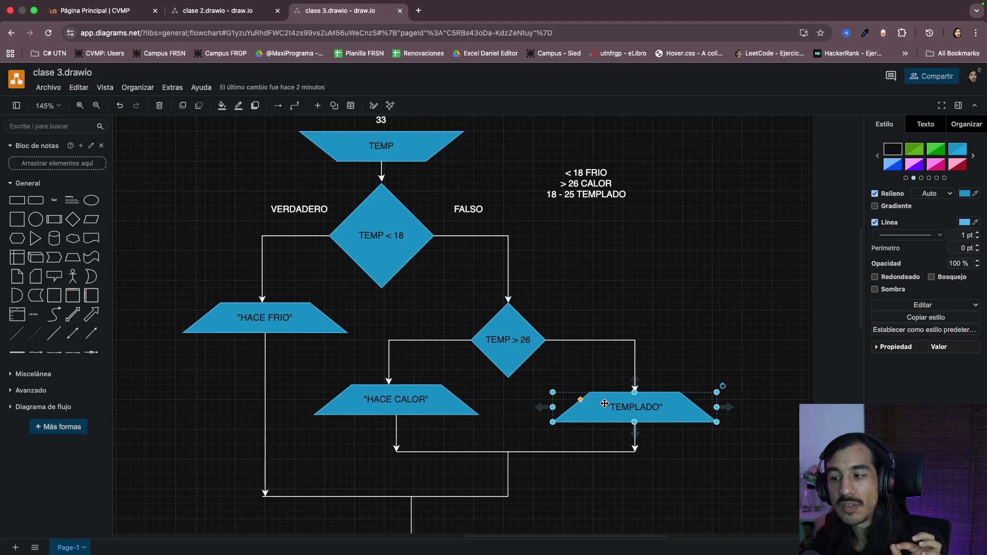
{"action": "scroll", "coordinate": [624, 283], "scroll_direction": "up", "scroll_amount": 1}
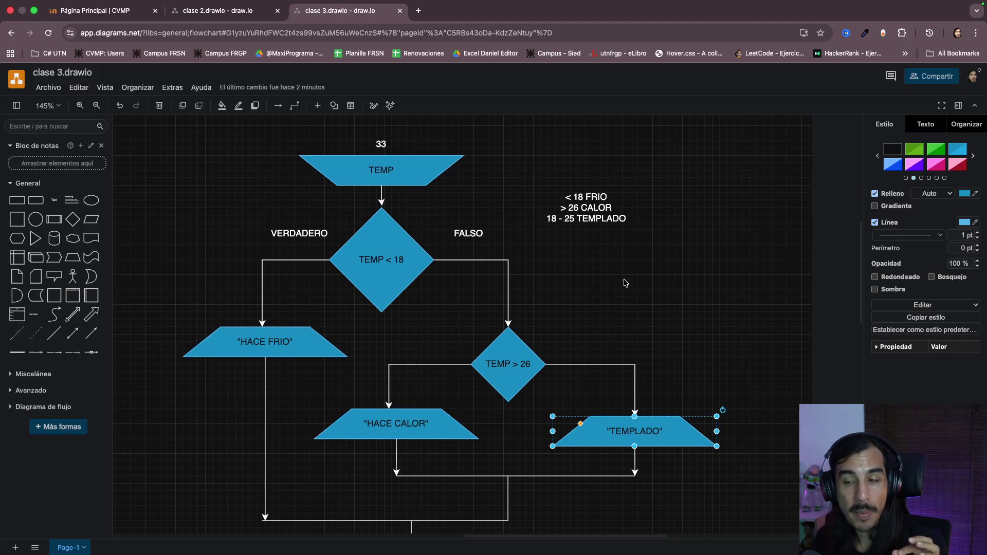
{"action": "left_click_drag", "start_coordinate": [143, 147], "coordinate": [741, 497]}
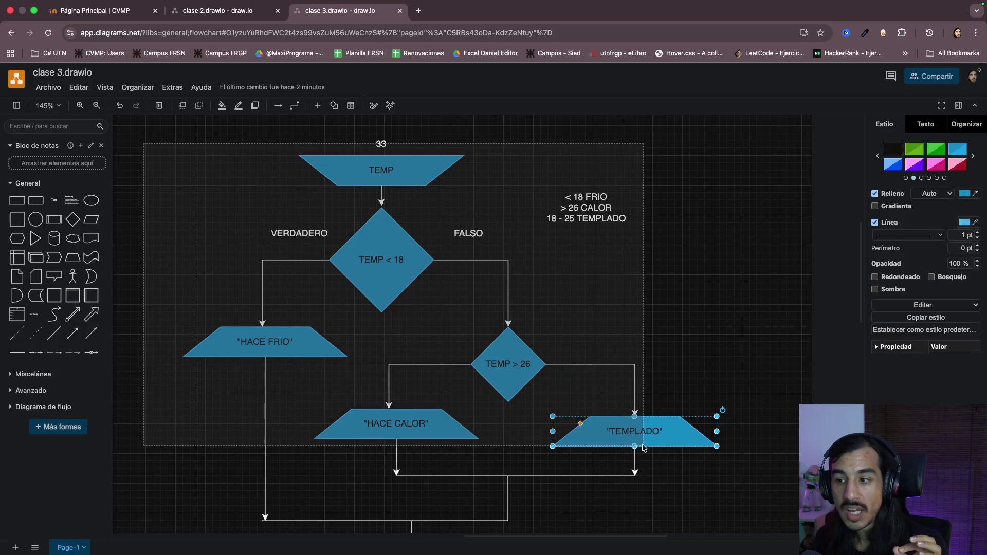
{"action": "left_click", "coordinate": [704, 325]}
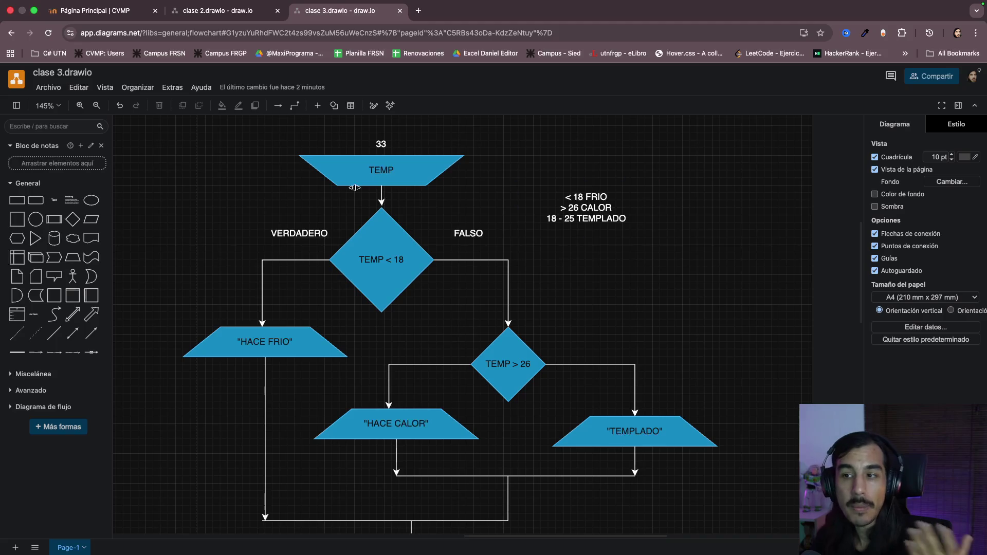
{"action": "mouse_move", "coordinate": [150, 127]}
{"action": "left_mouse_down"}
{"action": "mouse_move", "coordinate": [624, 420]}
{"action": "mouse_move", "coordinate": [736, 503]}
{"action": "left_mouse_up"}
{"action": "left_click", "coordinate": [745, 318]}
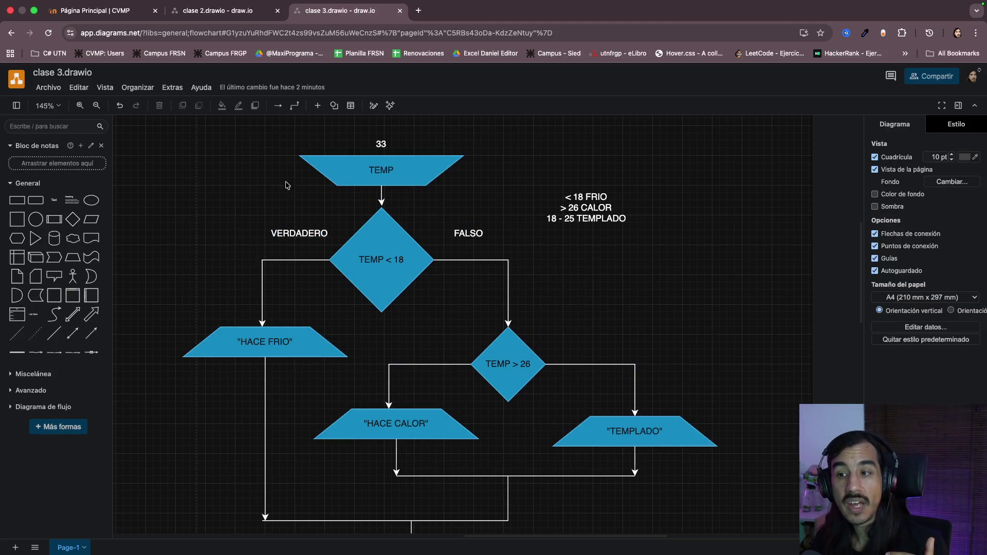
{"action": "left_click_drag", "start_coordinate": [185, 146], "coordinate": [662, 437]}
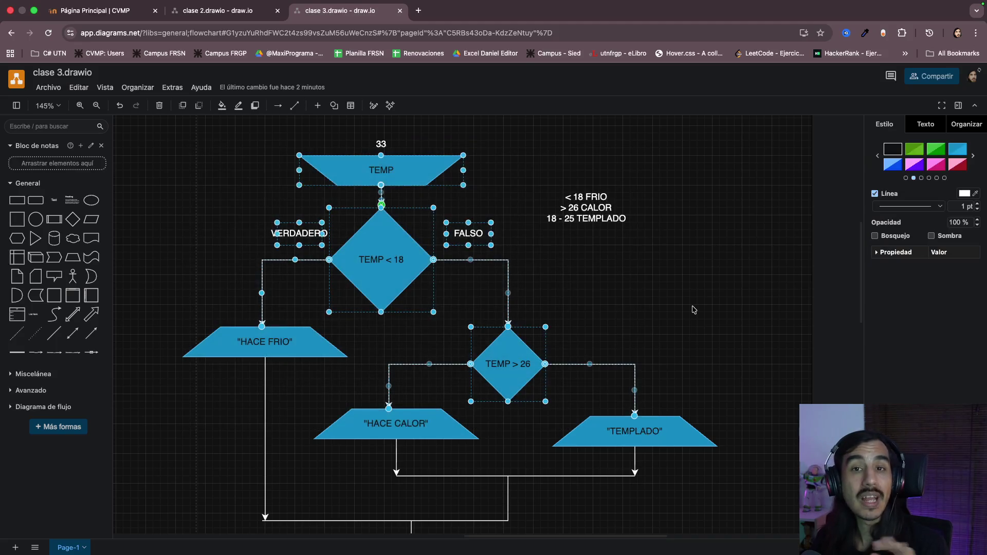
{"action": "left_click", "coordinate": [692, 309]}
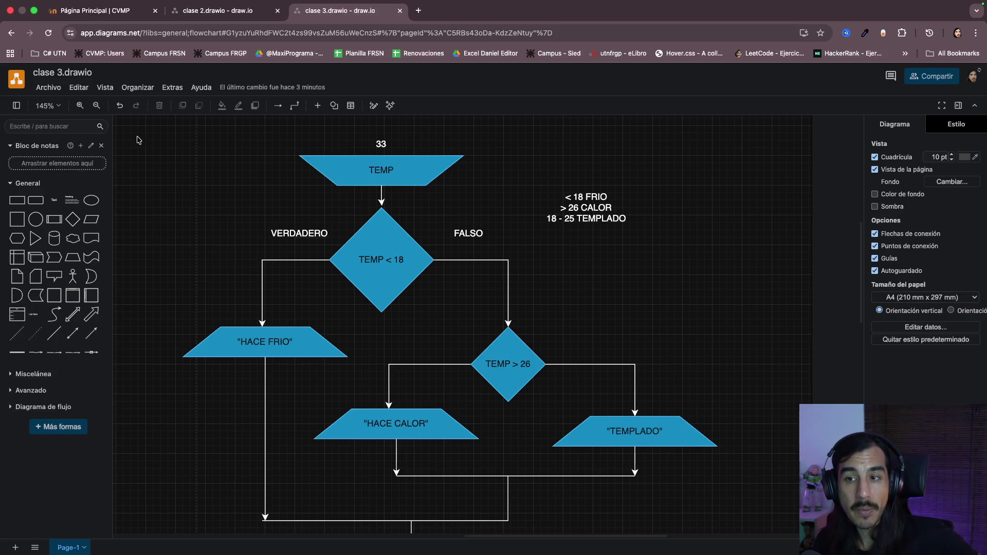
{"action": "mouse_move", "coordinate": [137, 139]}
{"action": "left_mouse_down"}
{"action": "mouse_move", "coordinate": [381, 296]}
{"action": "mouse_move", "coordinate": [616, 467]}
{"action": "mouse_move", "coordinate": [695, 509]}
{"action": "mouse_move", "coordinate": [755, 512]}
{"action": "left_mouse_up"}
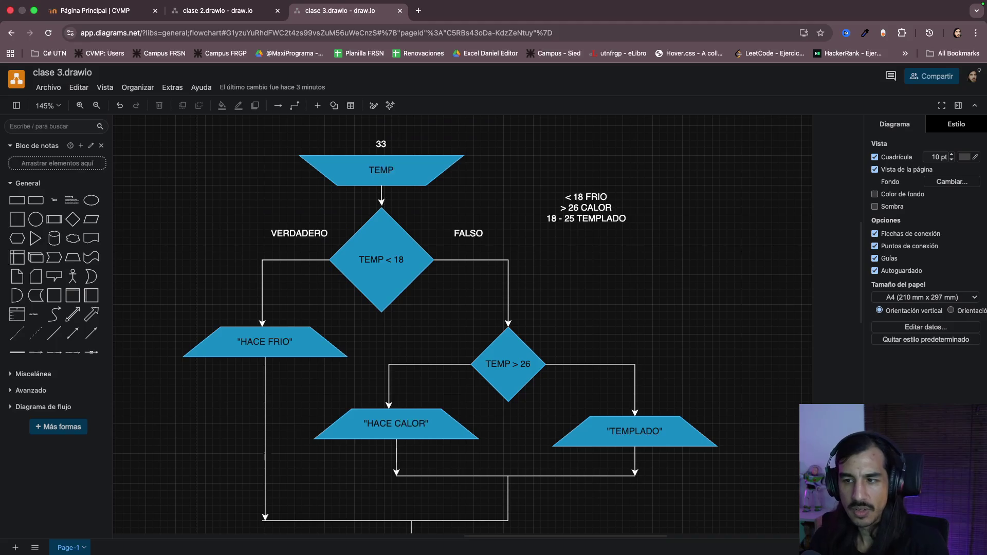
{"action": "scroll", "coordinate": [402, 307], "scroll_direction": "up", "scroll_amount": 5}
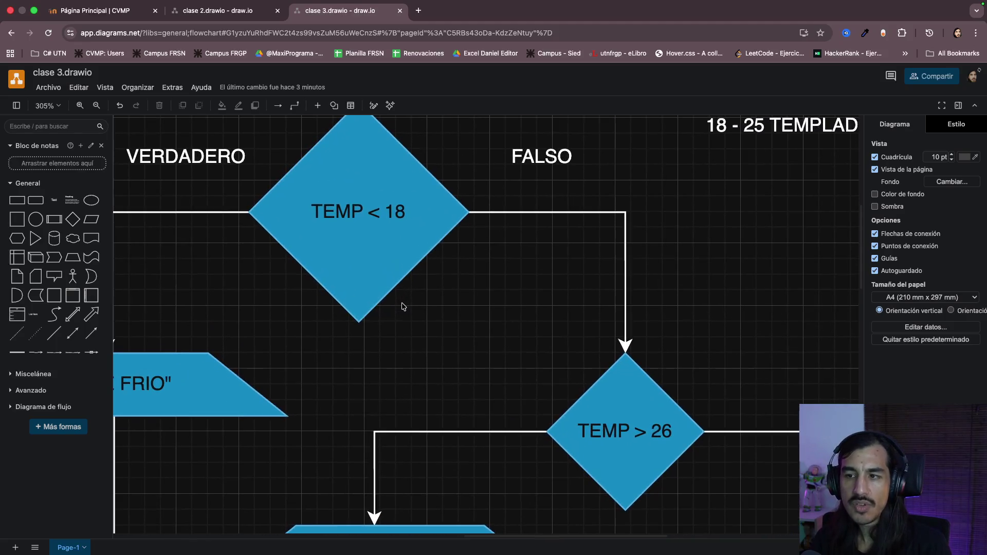
{"action": "scroll", "coordinate": [452, 276], "scroll_direction": "up", "scroll_amount": 2}
{"action": "double_click", "coordinate": [371, 263]}
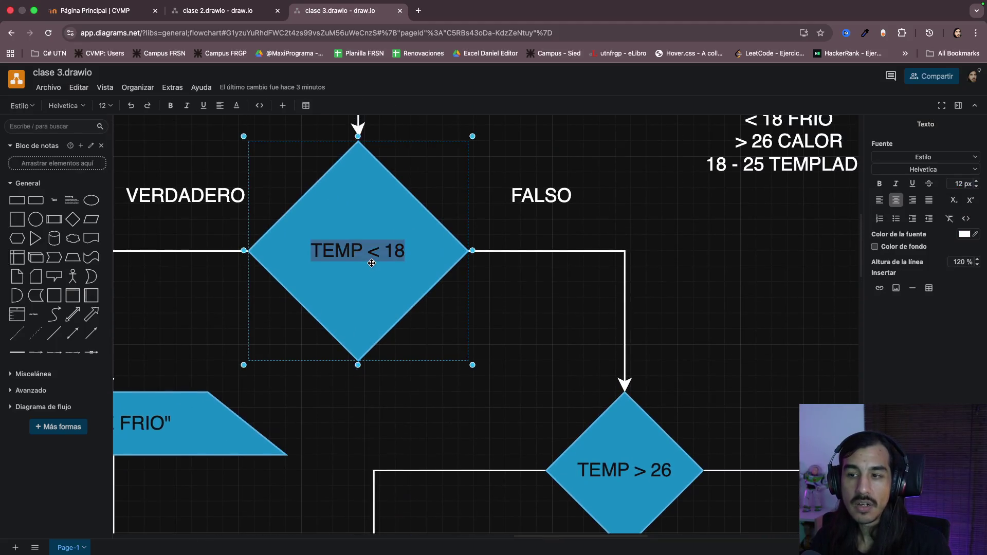
{"action": "left_click", "coordinate": [486, 304]}
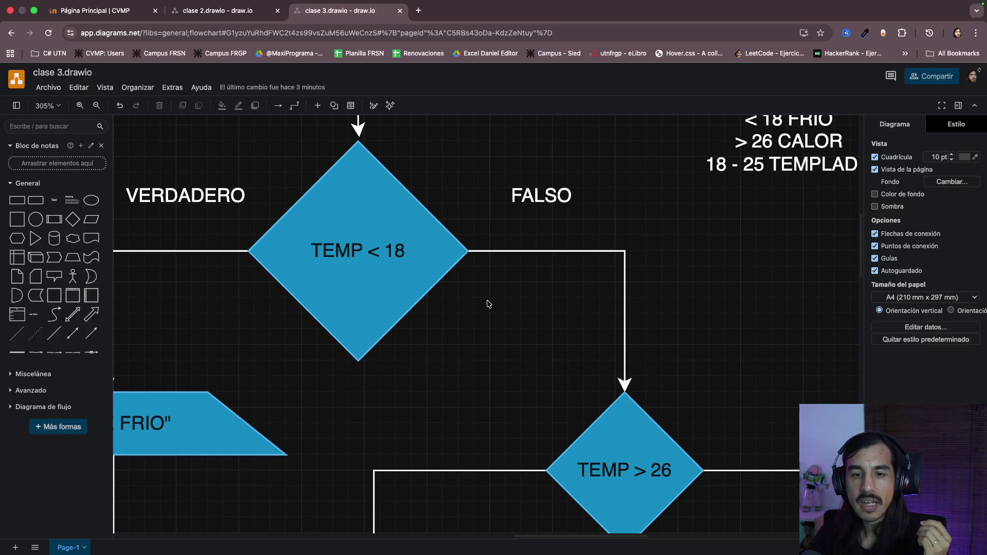
{"action": "double_click", "coordinate": [358, 255]}
{"action": "left_click", "coordinate": [503, 296]}
{"action": "double_click", "coordinate": [423, 272]}
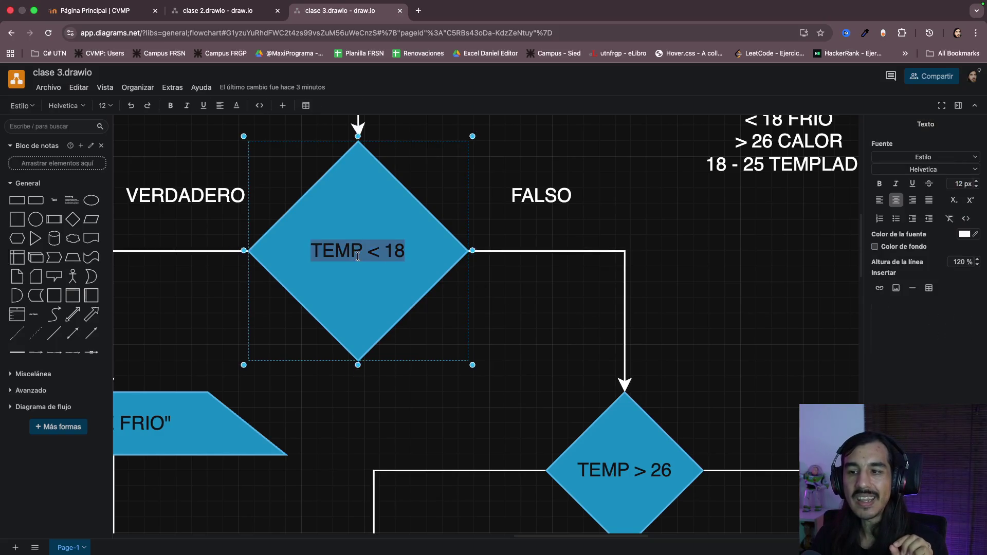
{"action": "left_click", "coordinate": [535, 295]}
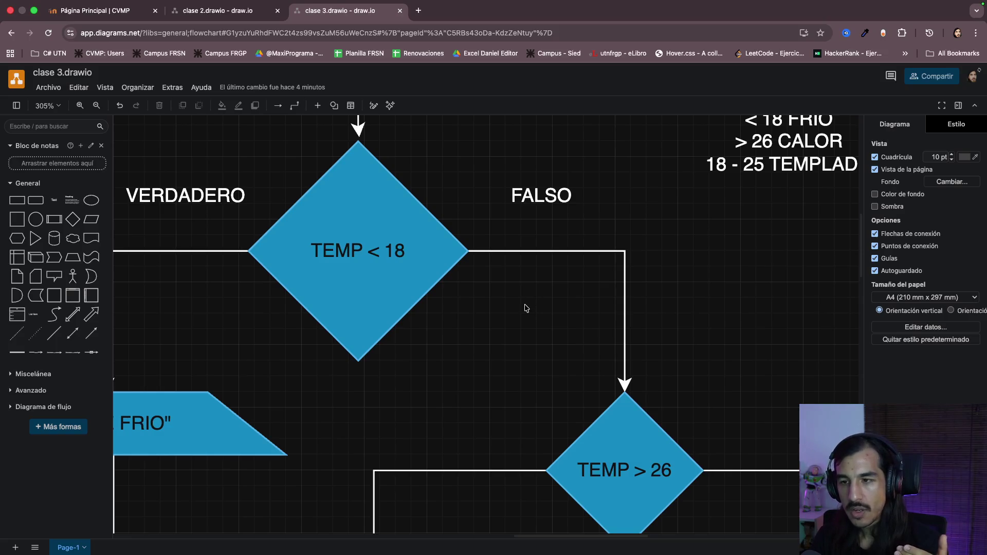
{"action": "scroll", "coordinate": [524, 308], "scroll_direction": "left", "scroll_amount": 3}
{"action": "scroll", "coordinate": [525, 307], "scroll_direction": "left", "scroll_amount": 2}
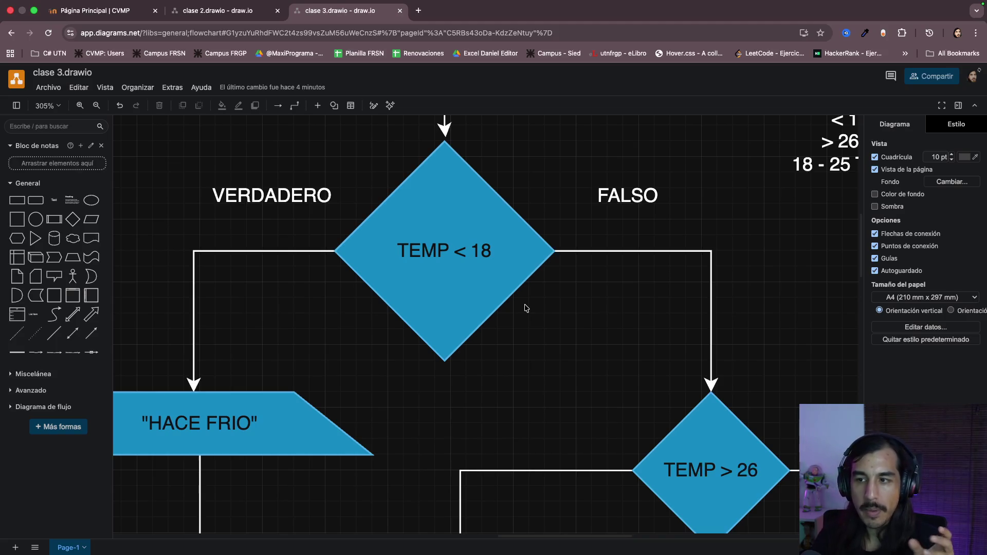
{"action": "scroll", "coordinate": [539, 309], "scroll_direction": "up", "scroll_amount": 3}
- Add a second label line '18 > TEMP' beneath TEMP < 18 in the first diamond
{"action": "double_click", "coordinate": [462, 300]}
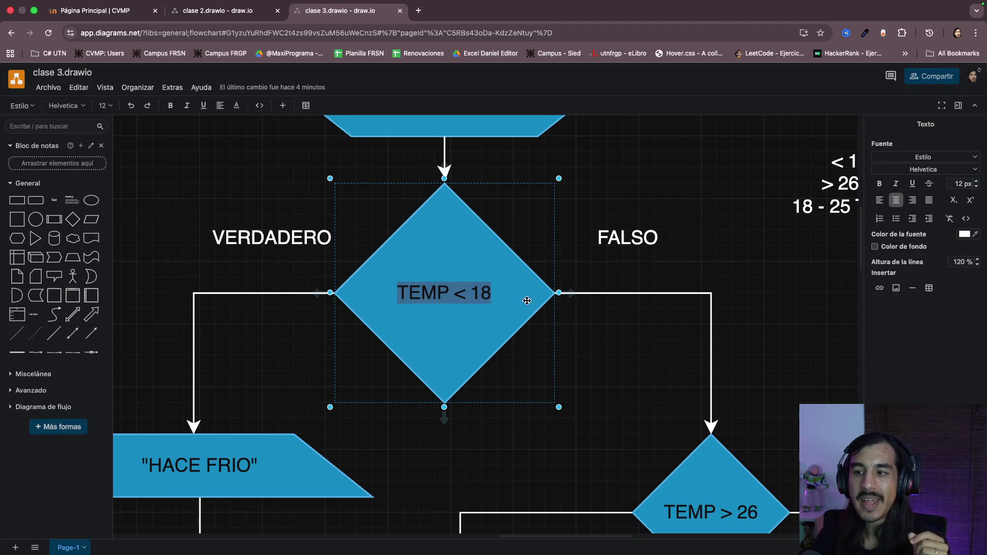
{"action": "left_click", "coordinate": [612, 360]}
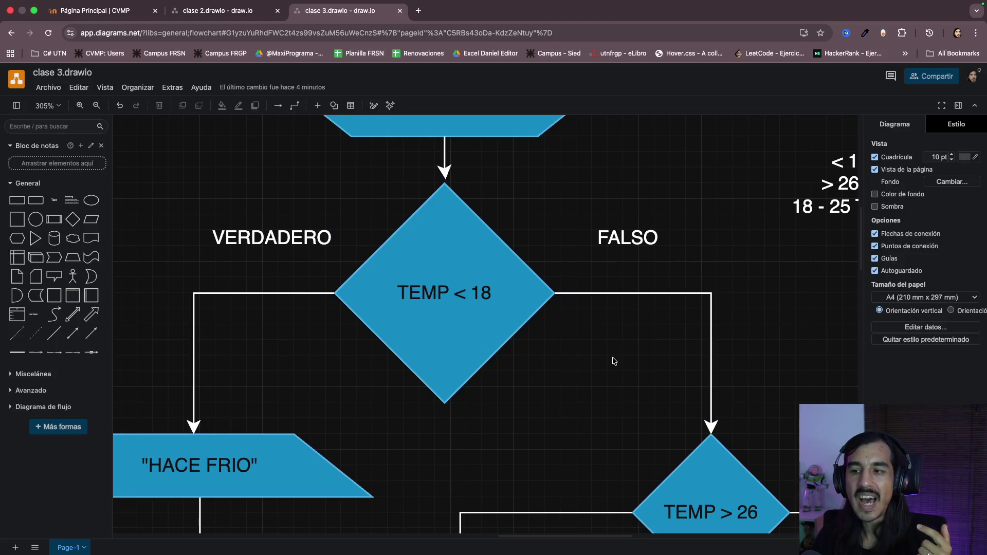
{"action": "double_click", "coordinate": [453, 294]}
{"action": "key", "text": "Right"}
{"action": "key", "text": "Return"}
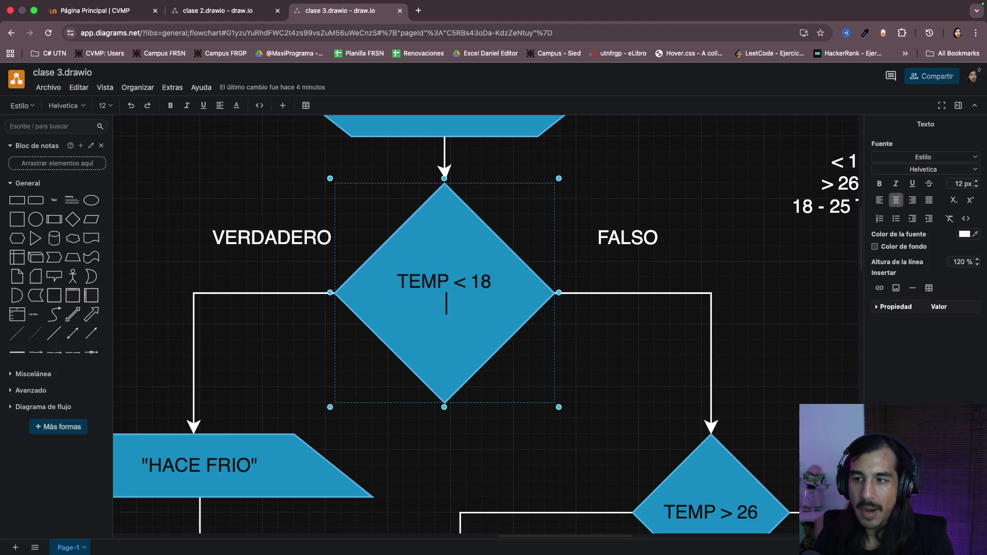
{"action": "type", "text": "18 "}
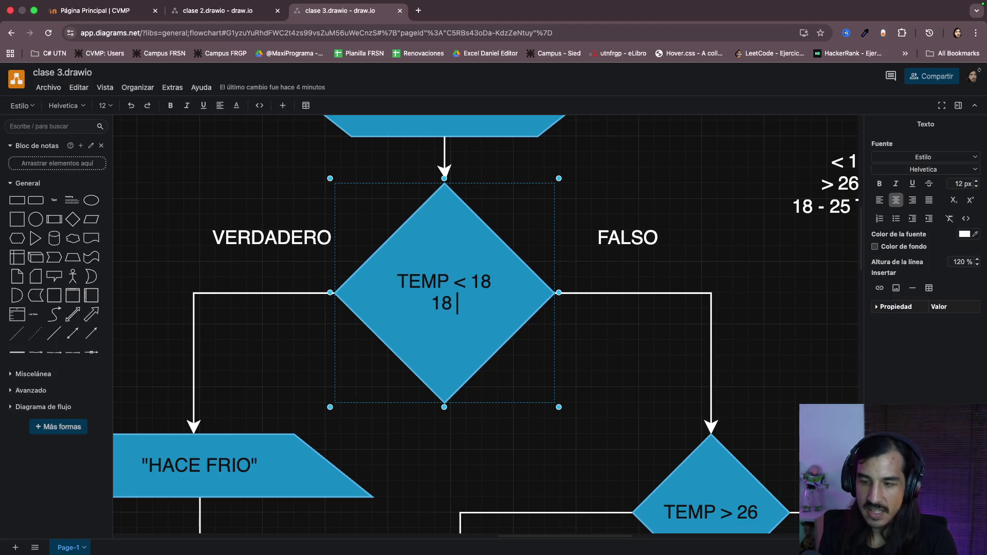
{"action": "type", "text": ">"}
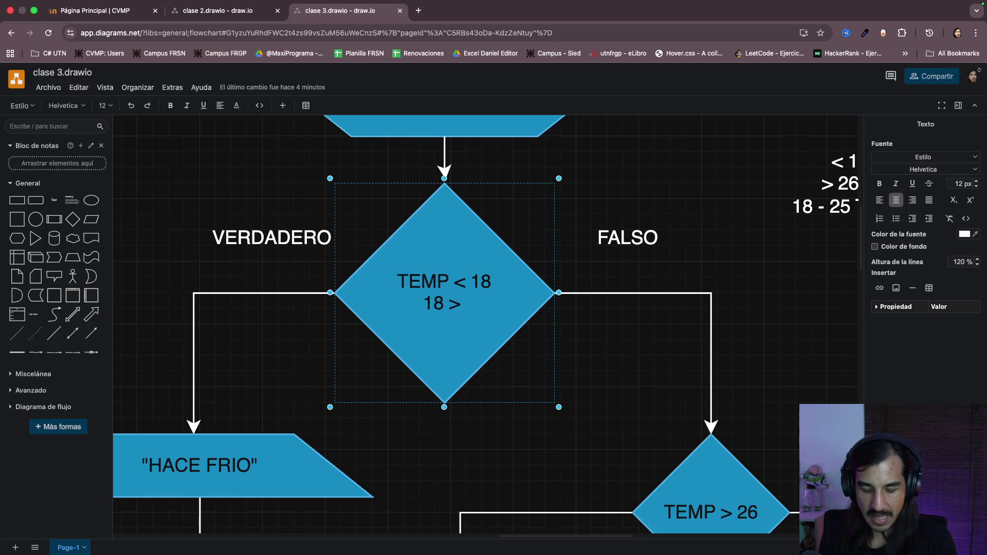
{"action": "type", "text": " TEMP"}
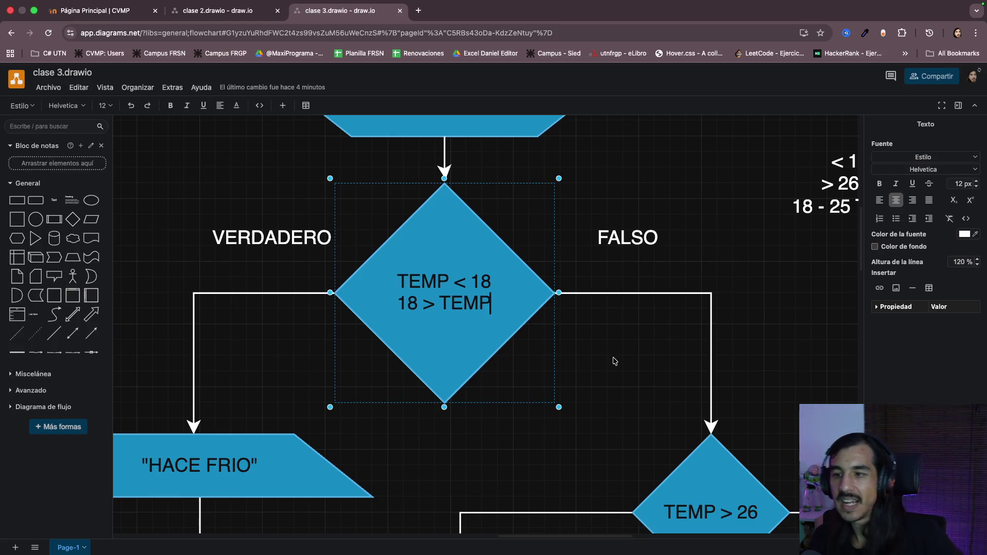
{"action": "left_click", "coordinate": [612, 359]}
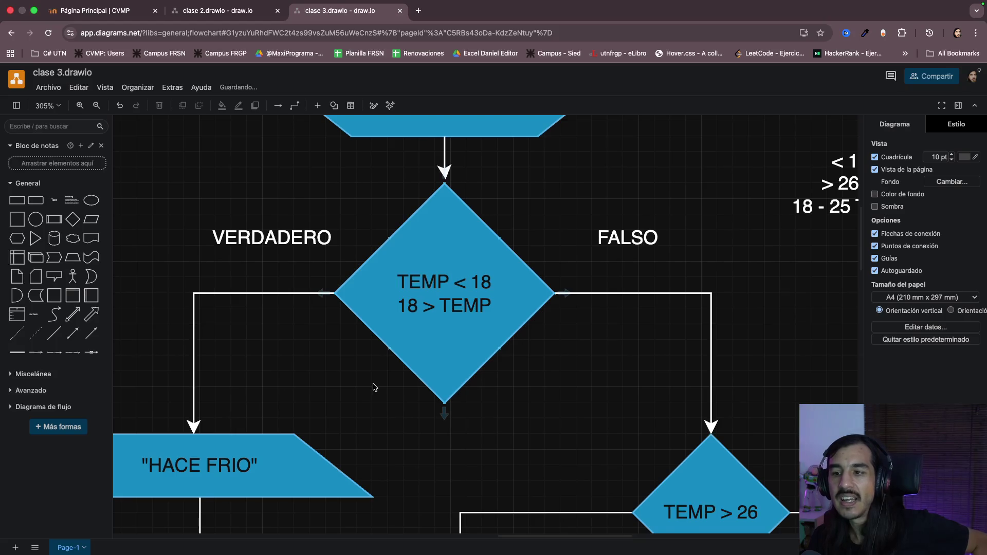
{"action": "scroll", "coordinate": [374, 387], "scroll_direction": "left", "scroll_amount": 2}
{"action": "scroll", "coordinate": [365, 378], "scroll_direction": "down", "scroll_amount": 2}
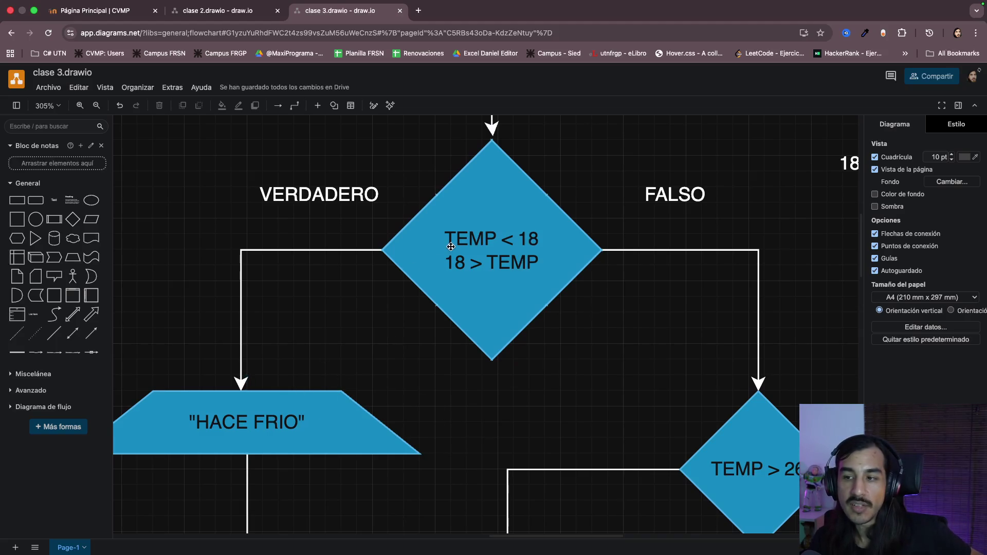
{"action": "left_click", "coordinate": [472, 265]}
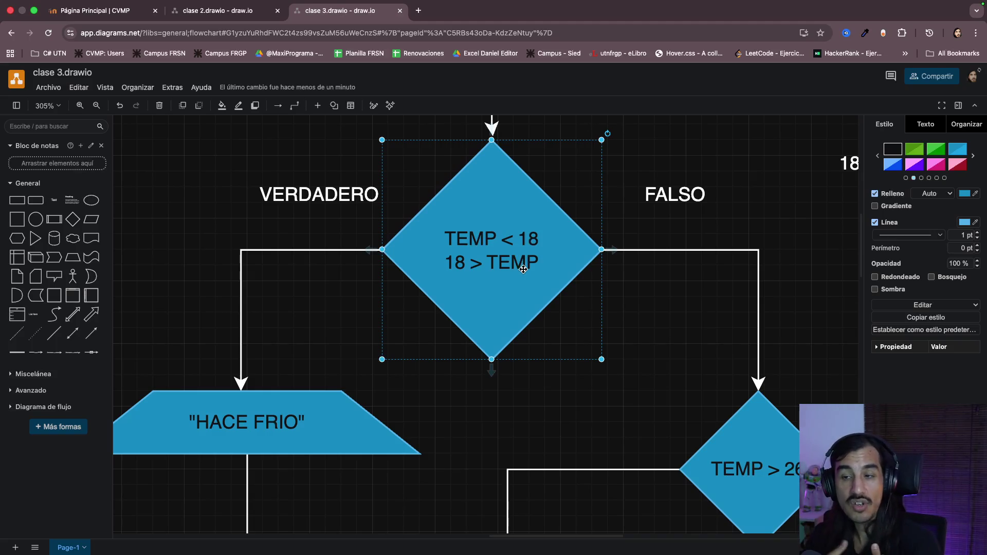
- Select the whole '18 > TEMP' line in the first diamond and delete it
{"action": "double_click", "coordinate": [481, 243]}
{"action": "left_click", "coordinate": [474, 238]}
{"action": "double_click", "coordinate": [473, 238]}
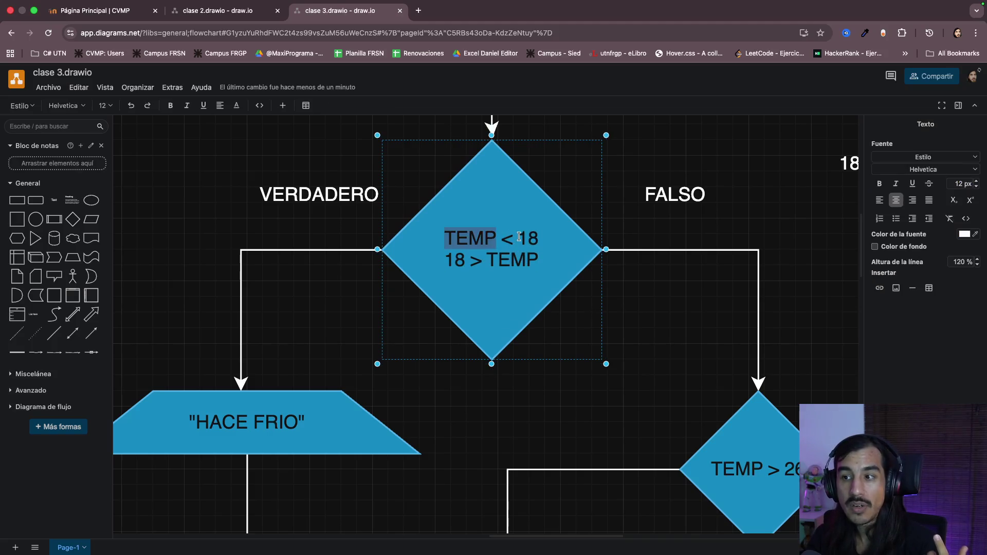
{"action": "double_click", "coordinate": [532, 239]}
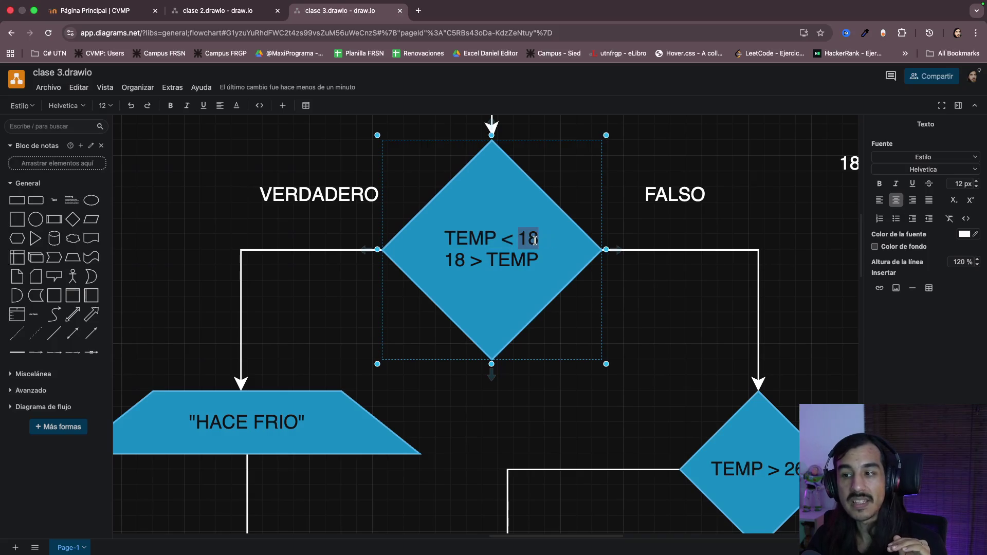
{"action": "left_click", "coordinate": [485, 260]}
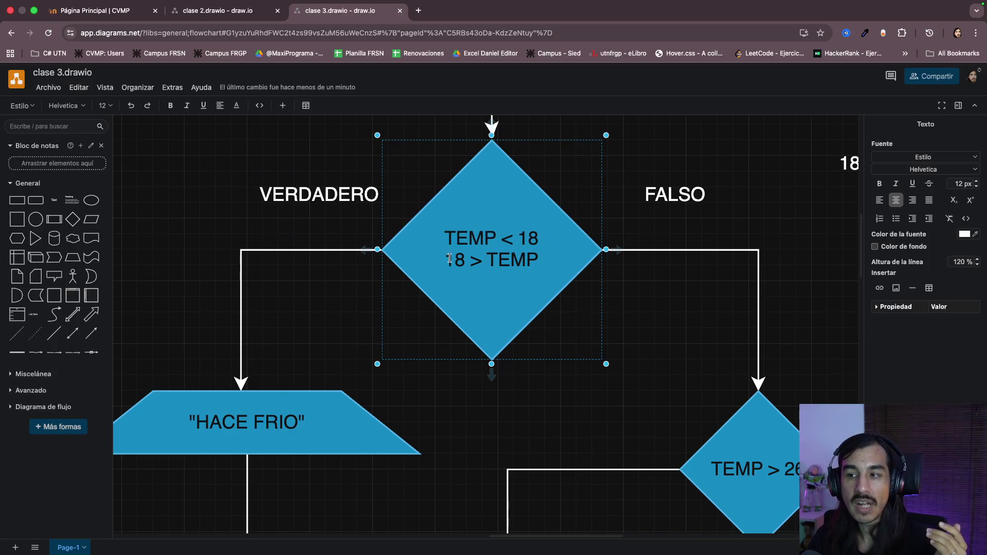
{"action": "left_click_drag", "start_coordinate": [498, 261], "coordinate": [526, 262]}
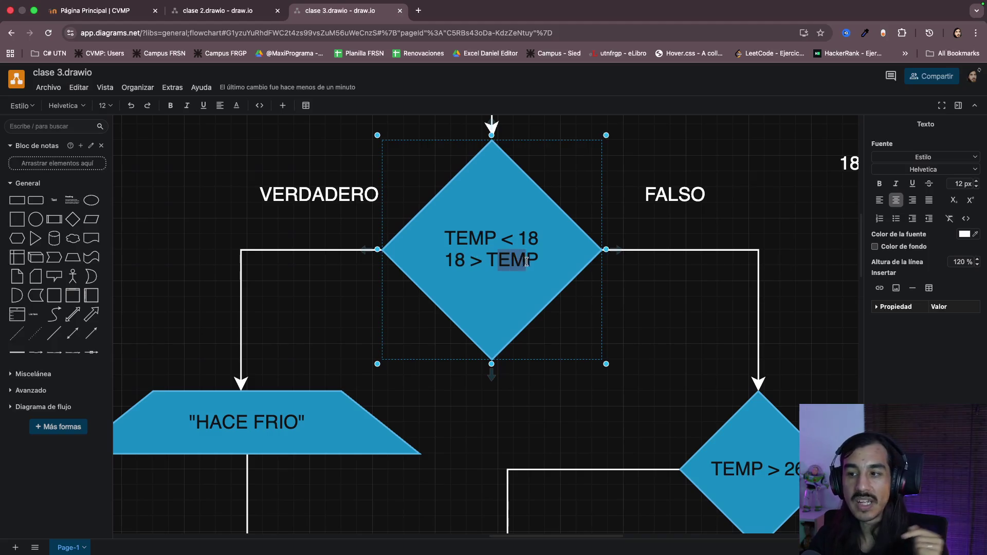
{"action": "left_click_drag", "start_coordinate": [453, 261], "coordinate": [559, 259]}
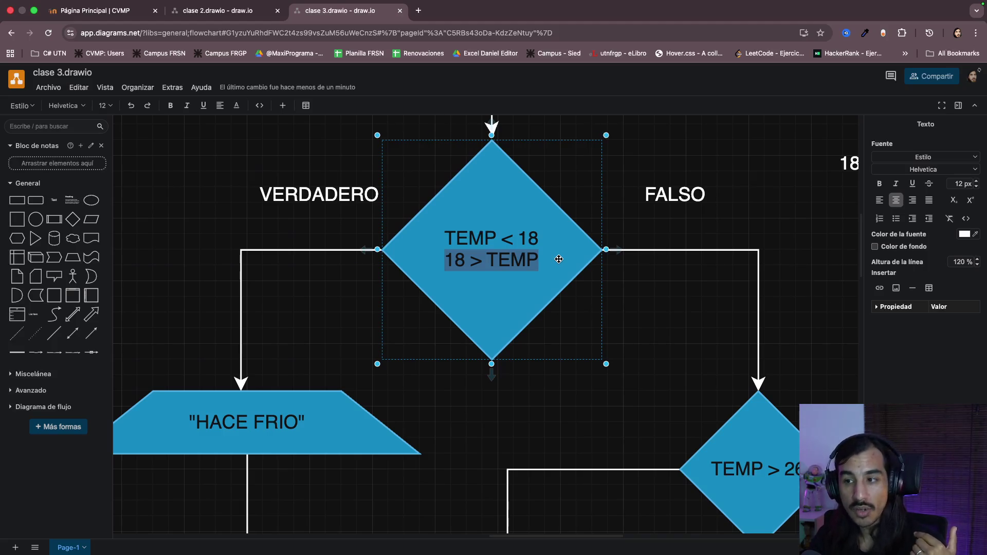
{"action": "key", "text": "BackSpace"}
{"action": "left_click", "coordinate": [582, 274]}
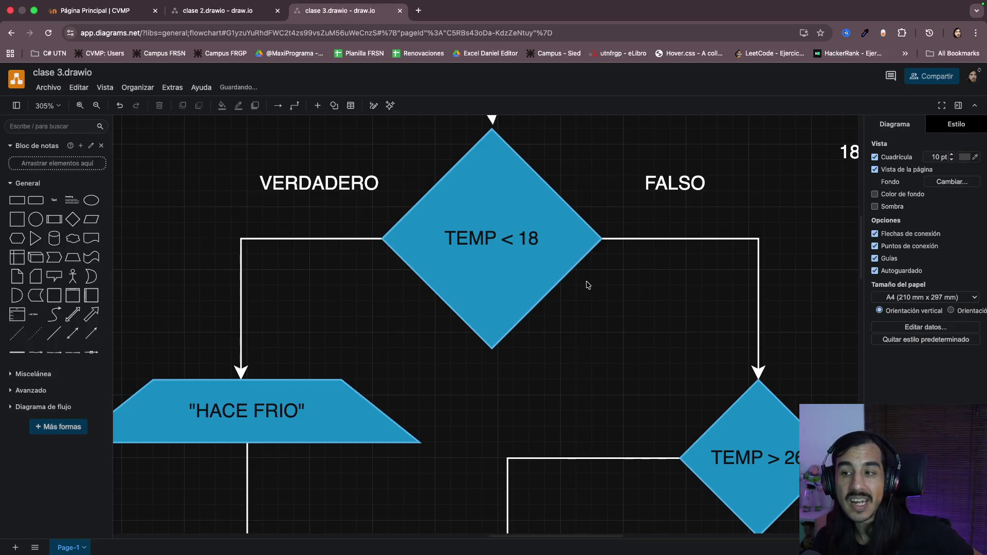
- Check the TEMP < 18 label, then select the HACE FRIO output and TEMP > 26 diamond
{"action": "double_click", "coordinate": [498, 241]}
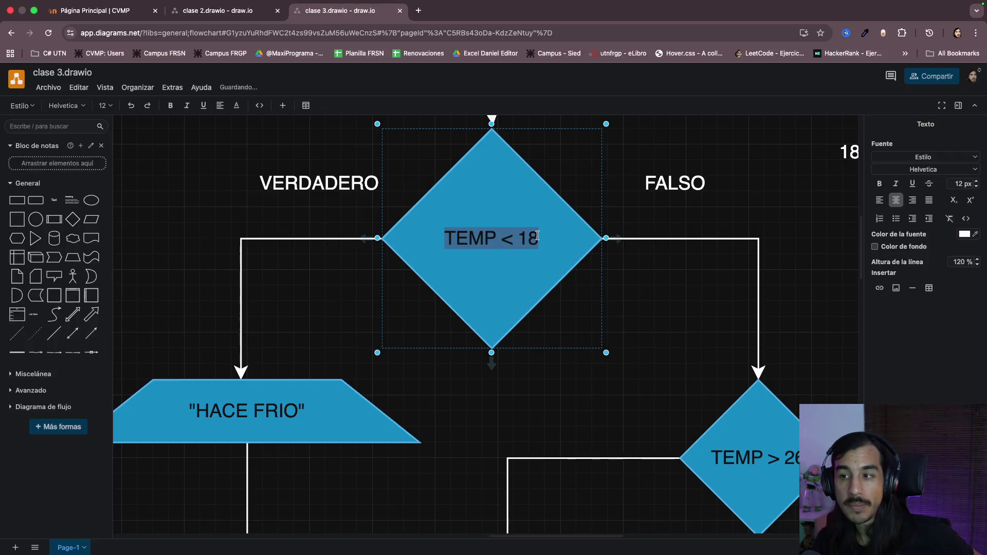
{"action": "left_click", "coordinate": [262, 429]}
{"action": "left_click", "coordinate": [733, 447]}
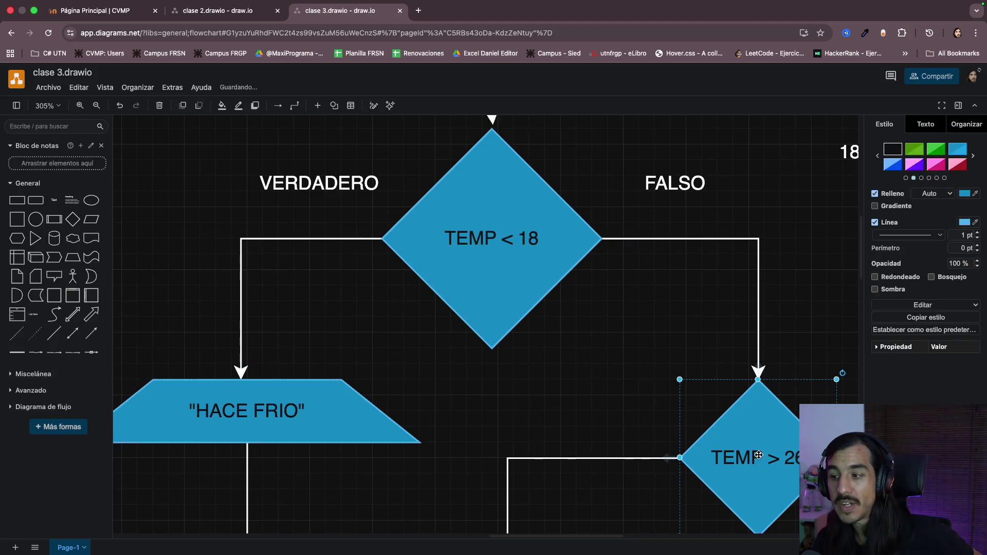
{"action": "scroll", "coordinate": [733, 448], "scroll_direction": "up", "scroll_amount": 3}
{"action": "scroll", "coordinate": [729, 448], "scroll_direction": "up", "scroll_amount": 2}
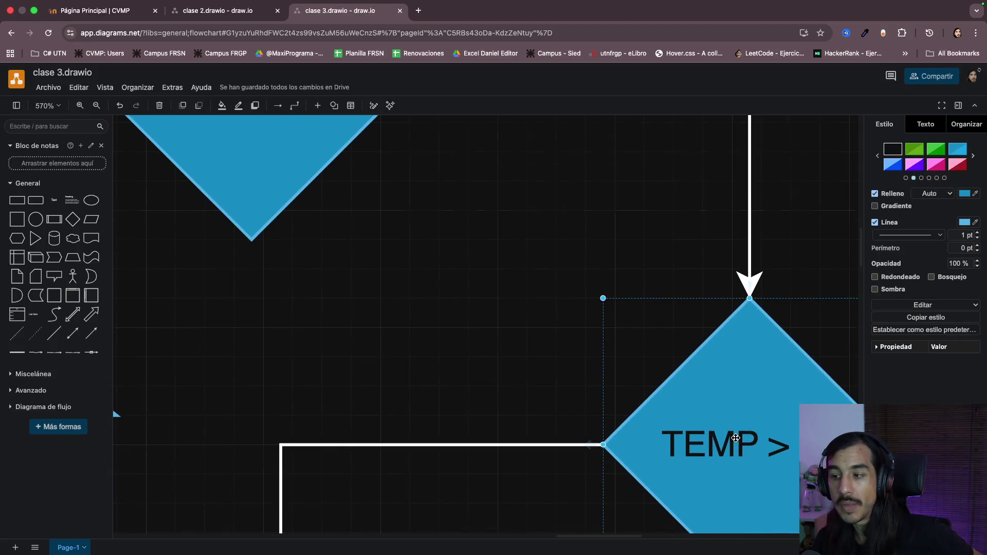
{"action": "scroll", "coordinate": [730, 447], "scroll_direction": "down", "scroll_amount": 3}
{"action": "scroll", "coordinate": [732, 440], "scroll_direction": "up", "scroll_amount": 1}
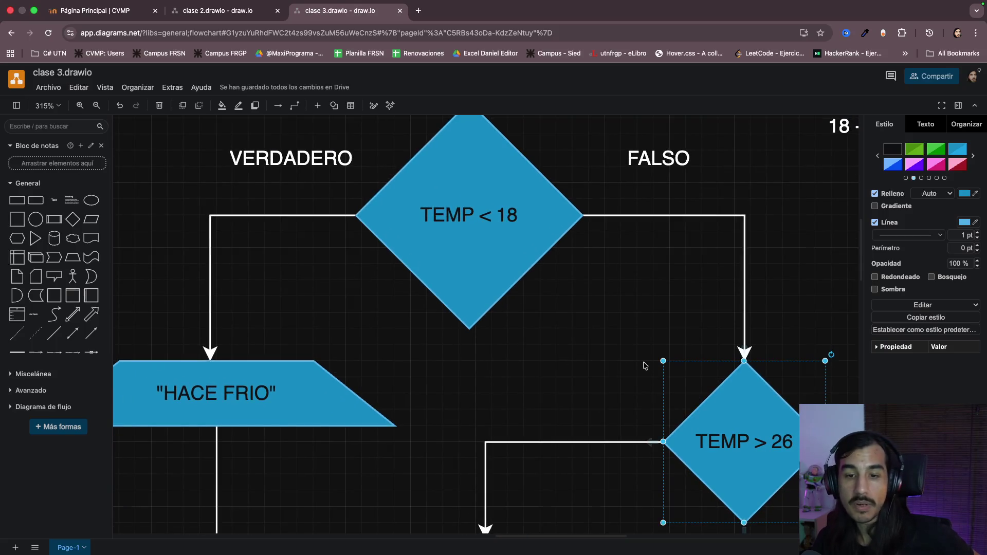
{"action": "scroll", "coordinate": [732, 439], "scroll_direction": "right", "scroll_amount": 2}
{"action": "scroll", "coordinate": [549, 399], "scroll_direction": "left", "scroll_amount": 3}
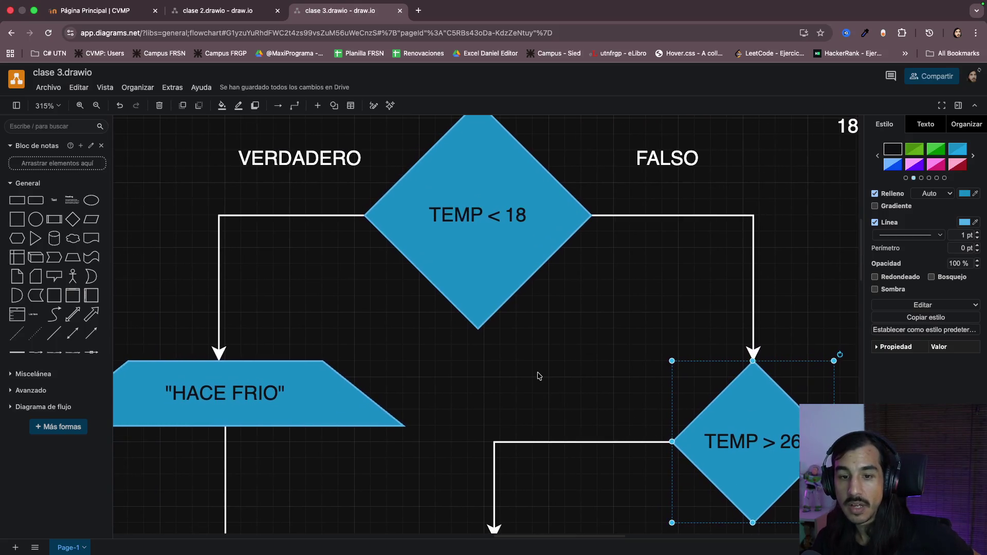
{"action": "scroll", "coordinate": [538, 375], "scroll_direction": "up", "scroll_amount": 2}
{"action": "scroll", "coordinate": [538, 376], "scroll_direction": "down", "scroll_amount": 1}
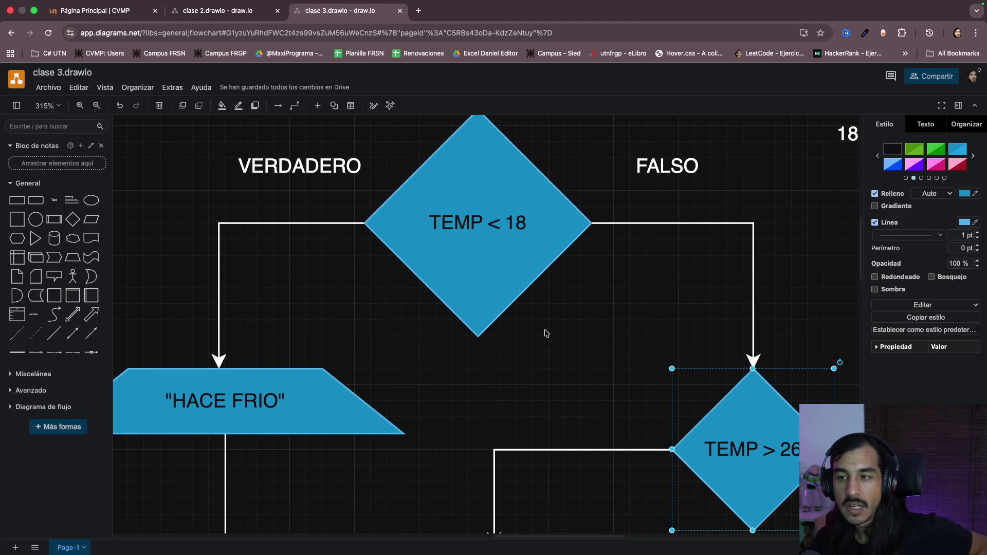
{"action": "scroll", "coordinate": [540, 281], "scroll_direction": "up", "scroll_amount": 2}
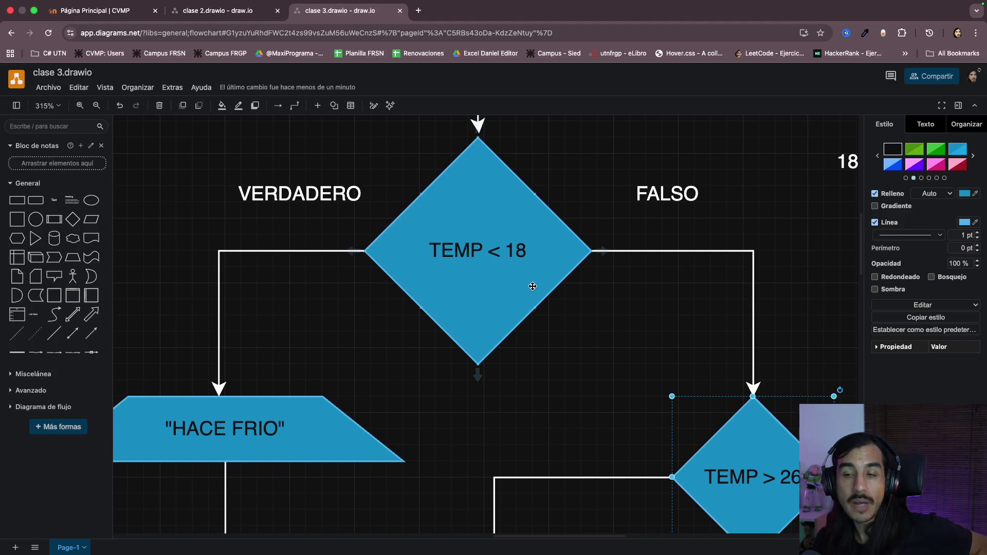
{"action": "scroll", "coordinate": [319, 345], "scroll_direction": "left", "scroll_amount": 5}
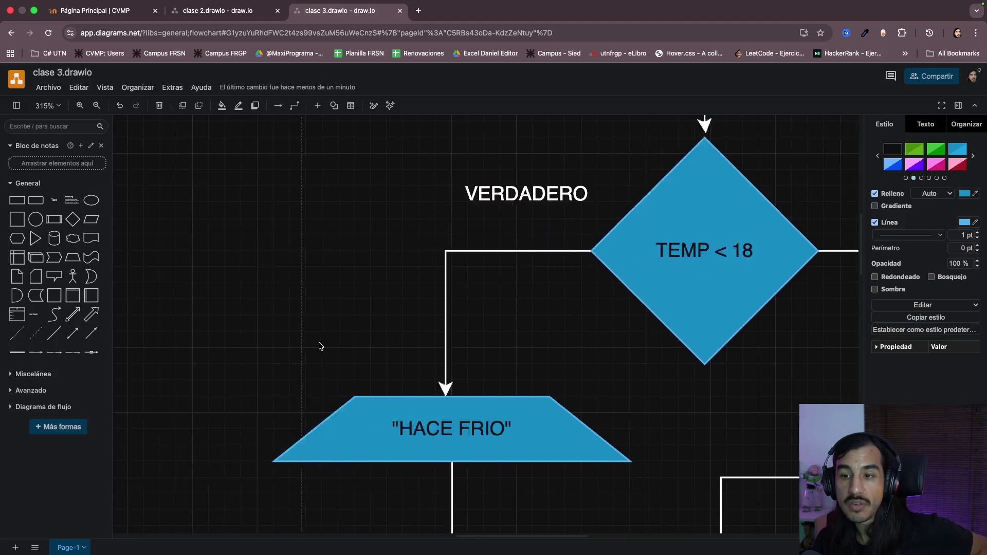
{"action": "scroll", "coordinate": [319, 347], "scroll_direction": "left", "scroll_amount": 5}
{"action": "scroll", "coordinate": [319, 346], "scroll_direction": "left", "scroll_amount": 3}
{"action": "scroll", "coordinate": [302, 351], "scroll_direction": "down", "scroll_amount": 5}
{"action": "scroll", "coordinate": [302, 351], "scroll_direction": "left", "scroll_amount": 3}
{"action": "scroll", "coordinate": [301, 351], "scroll_direction": "up", "scroll_amount": 2}
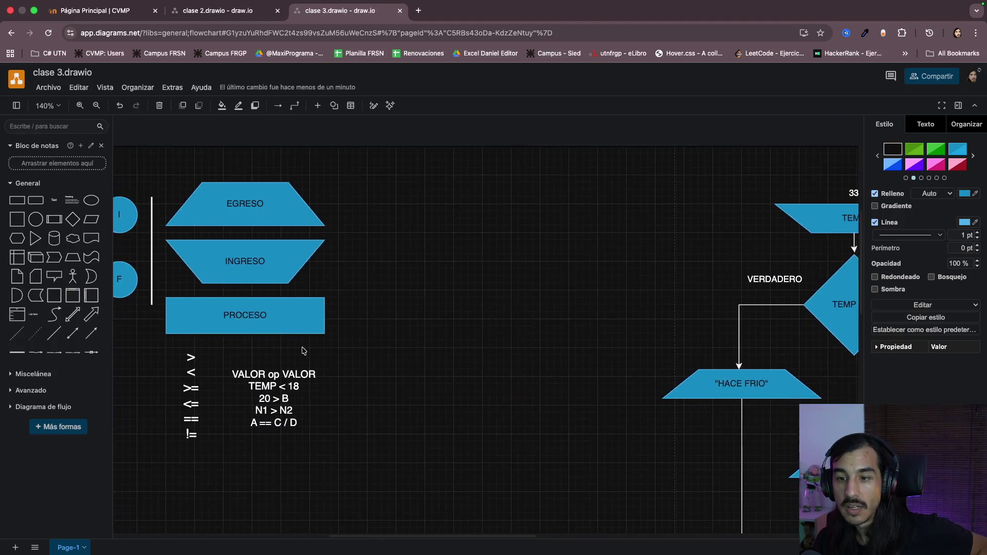
{"action": "scroll", "coordinate": [305, 350], "scroll_direction": "up", "scroll_amount": 3}
{"action": "scroll", "coordinate": [309, 355], "scroll_direction": "up", "scroll_amount": 3}
{"action": "scroll", "coordinate": [313, 359], "scroll_direction": "up", "scroll_amount": 2}
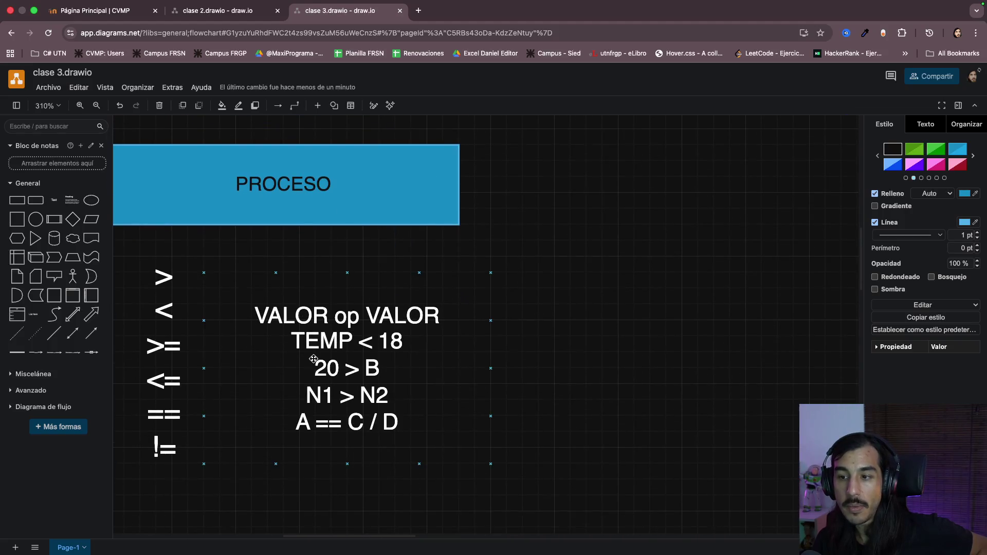
- Review the 'VALOR op VALOR' examples note, highlighting VALOR, op, TEMP, 20 and / D in turn
{"action": "left_click", "coordinate": [367, 366]}
{"action": "double_click", "coordinate": [365, 334]}
{"action": "left_click", "coordinate": [345, 339]}
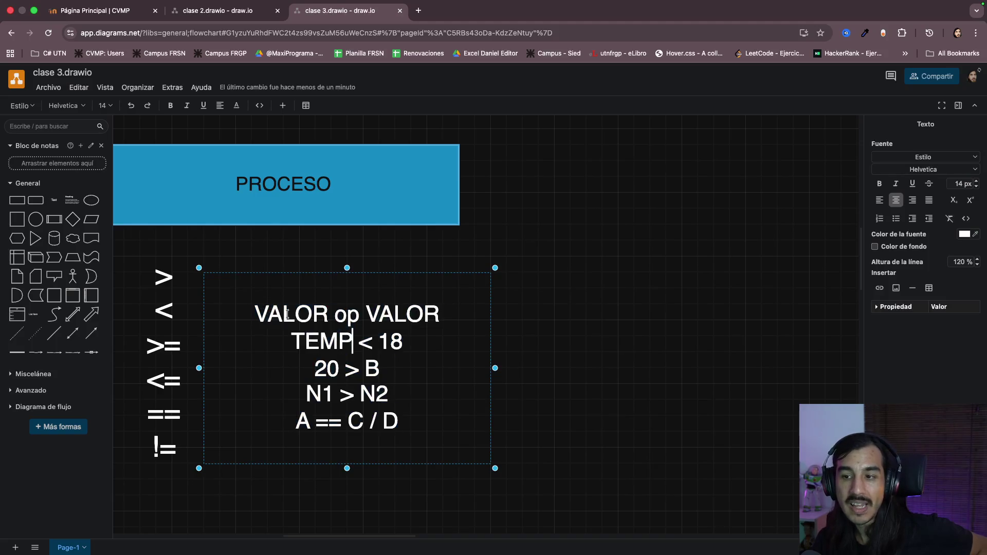
{"action": "double_click", "coordinate": [273, 312]}
{"action": "double_click", "coordinate": [340, 314]}
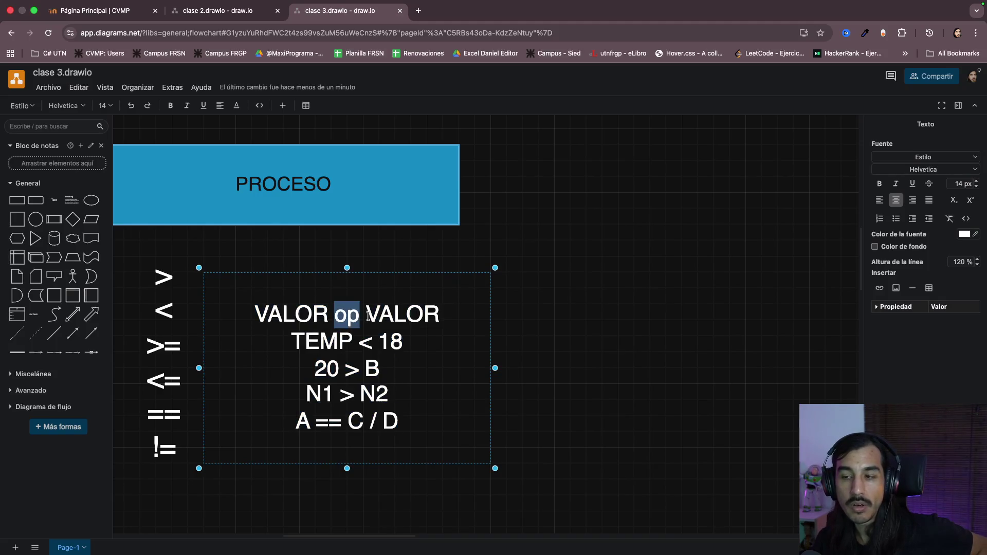
{"action": "double_click", "coordinate": [394, 312]}
{"action": "mouse_move", "coordinate": [289, 340]}
{"action": "left_mouse_down"}
{"action": "mouse_move", "coordinate": [338, 341]}
{"action": "mouse_move", "coordinate": [328, 368]}
{"action": "mouse_move", "coordinate": [384, 368]}
{"action": "left_mouse_up"}
{"action": "double_click", "coordinate": [391, 342]}
{"action": "mouse_move", "coordinate": [308, 394]}
{"action": "left_mouse_down"}
{"action": "mouse_move", "coordinate": [389, 394]}
{"action": "mouse_move", "coordinate": [399, 421]}
{"action": "left_mouse_up"}
{"action": "double_click", "coordinate": [309, 420]}
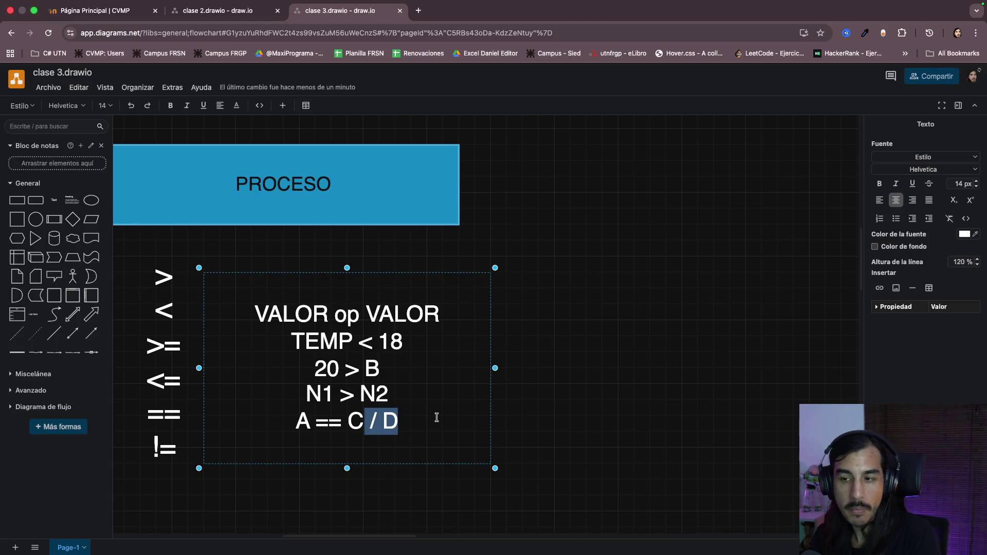
- Highlight the four example lines including TEMP < 18, then leave the note unchanged and stop editing
{"action": "left_click_drag", "start_coordinate": [410, 417], "coordinate": [265, 336]}
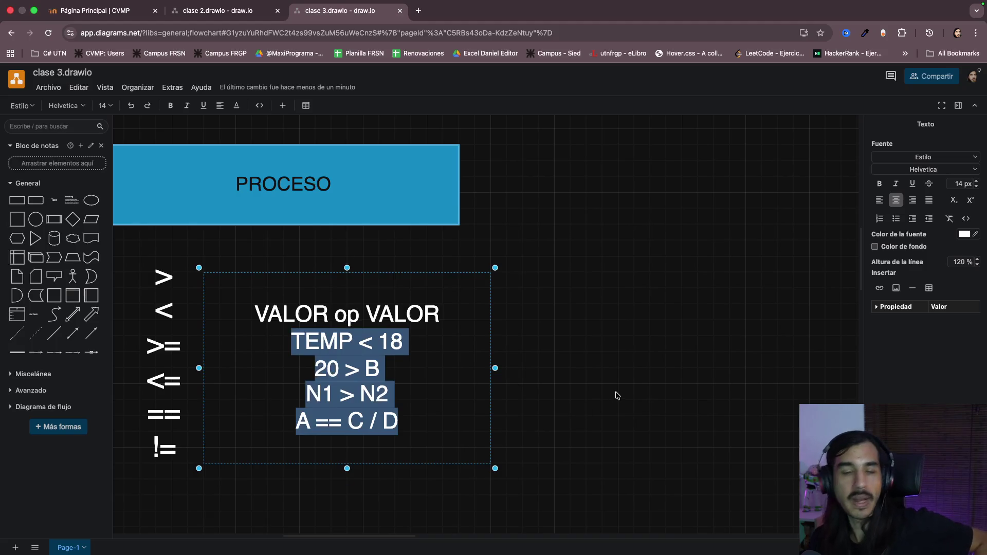
{"action": "left_click", "coordinate": [388, 366]}
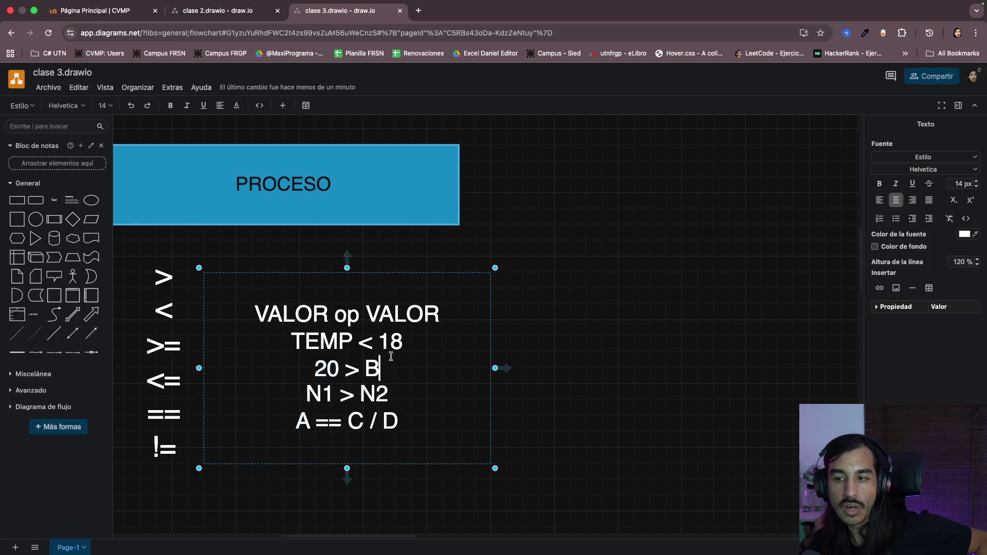
{"action": "left_click_drag", "start_coordinate": [284, 339], "coordinate": [426, 335]}
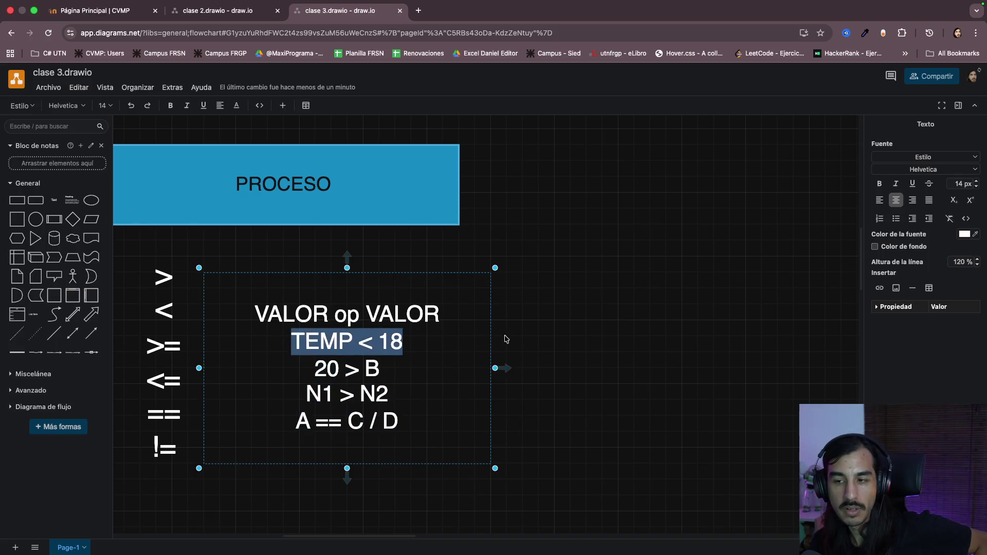
{"action": "left_click_drag", "start_coordinate": [339, 368], "coordinate": [561, 401]}
{"action": "left_click", "coordinate": [631, 389]}
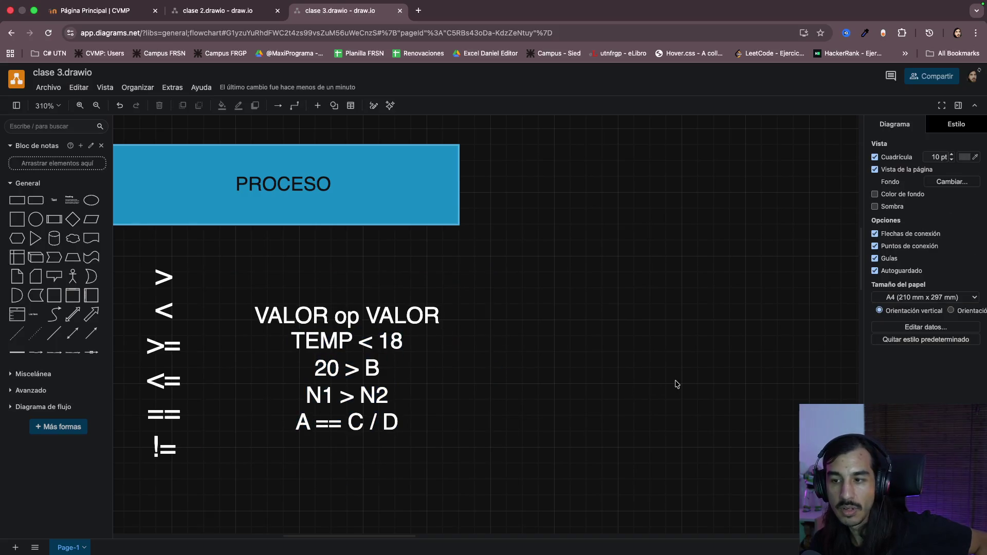
{"action": "scroll", "coordinate": [676, 384], "scroll_direction": "down", "scroll_amount": 10}
{"action": "scroll", "coordinate": [676, 383], "scroll_direction": "down", "scroll_amount": 5}
{"action": "scroll", "coordinate": [676, 383], "scroll_direction": "right", "scroll_amount": 5}
{"action": "scroll", "coordinate": [675, 383], "scroll_direction": "right", "scroll_amount": 3}
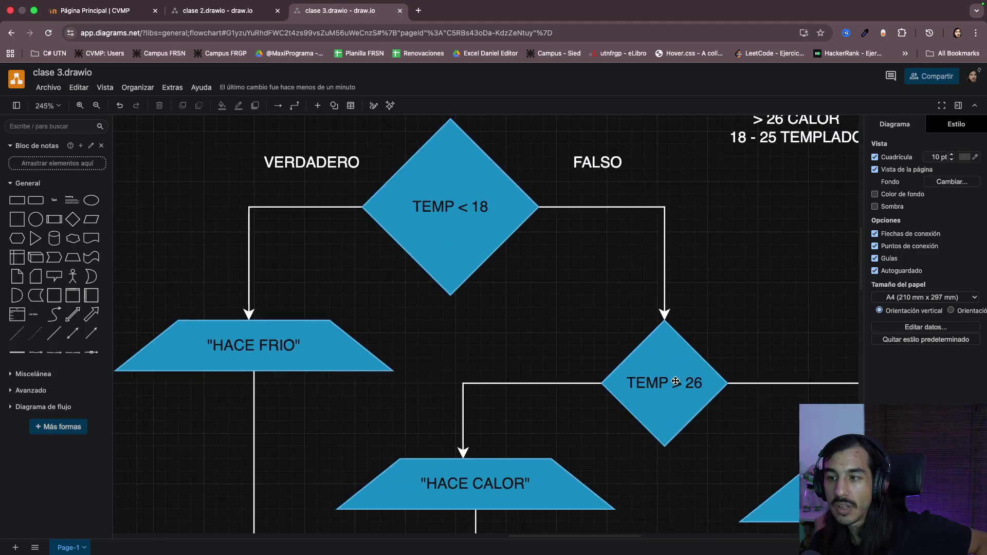
{"action": "scroll", "coordinate": [675, 383], "scroll_direction": "down", "scroll_amount": 2}
{"action": "scroll", "coordinate": [600, 327], "scroll_direction": "up", "scroll_amount": 2}
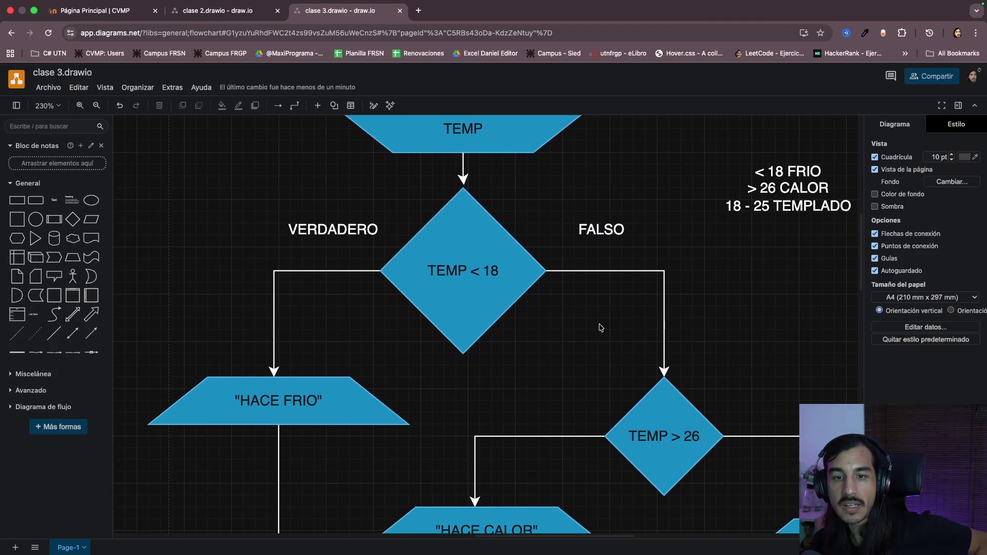
{"action": "scroll", "coordinate": [600, 328], "scroll_direction": "down", "scroll_amount": 2}
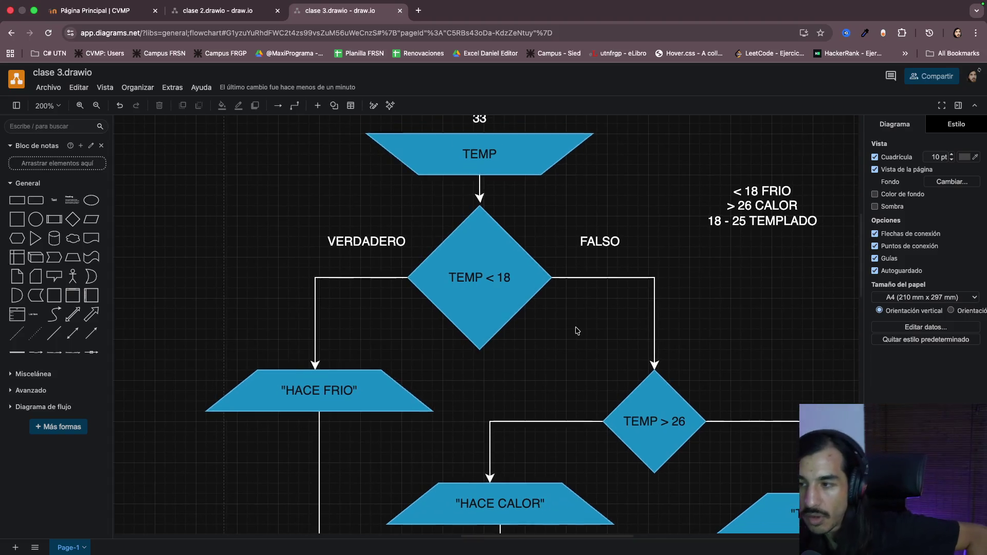
{"action": "scroll", "coordinate": [577, 330], "scroll_direction": "down", "scroll_amount": 1}
{"action": "scroll", "coordinate": [546, 333], "scroll_direction": "right", "scroll_amount": 2}
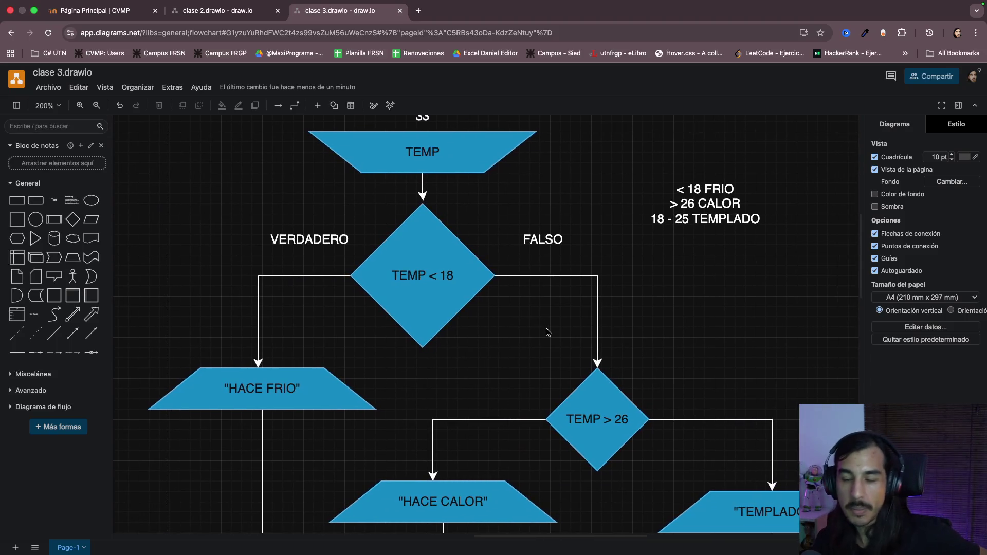
{"action": "scroll", "coordinate": [532, 334], "scroll_direction": "down", "scroll_amount": 2}
- Alternately select the TEMP < 18 and TEMP > 26 decision diamonds while explaining the branches
{"action": "left_click", "coordinate": [456, 273]}
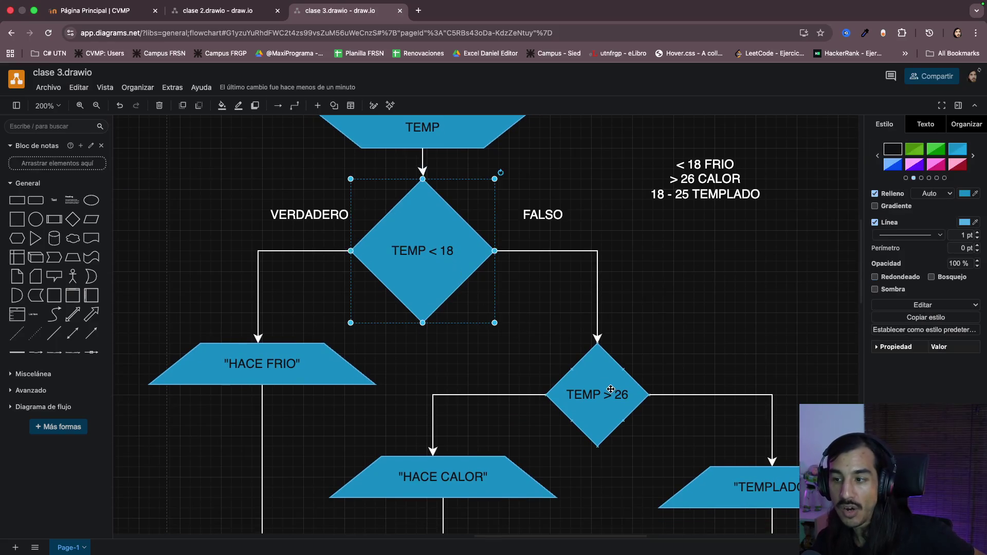
{"action": "left_click", "coordinate": [578, 395]}
{"action": "left_click", "coordinate": [466, 269]}
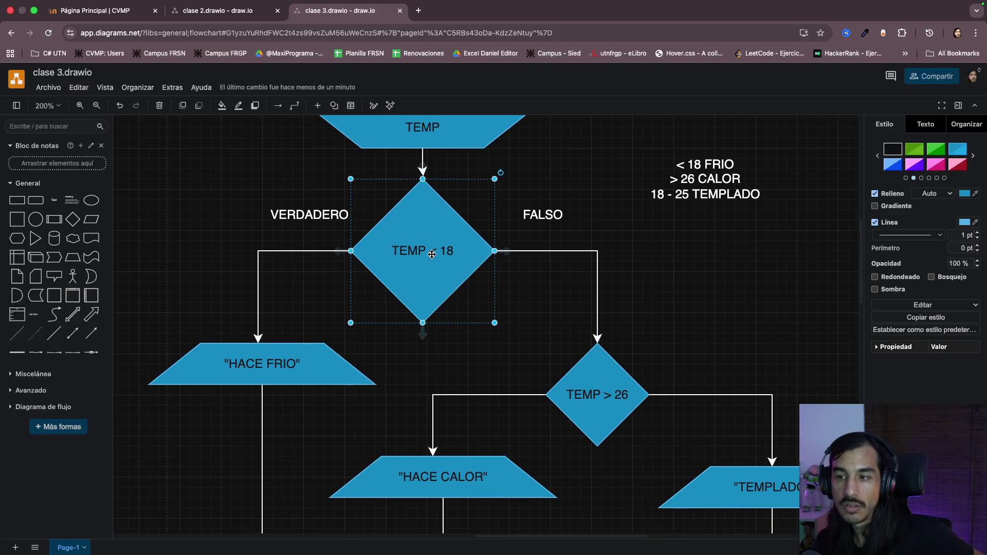
{"action": "left_click", "coordinate": [594, 381]}
{"action": "left_click", "coordinate": [430, 251]}
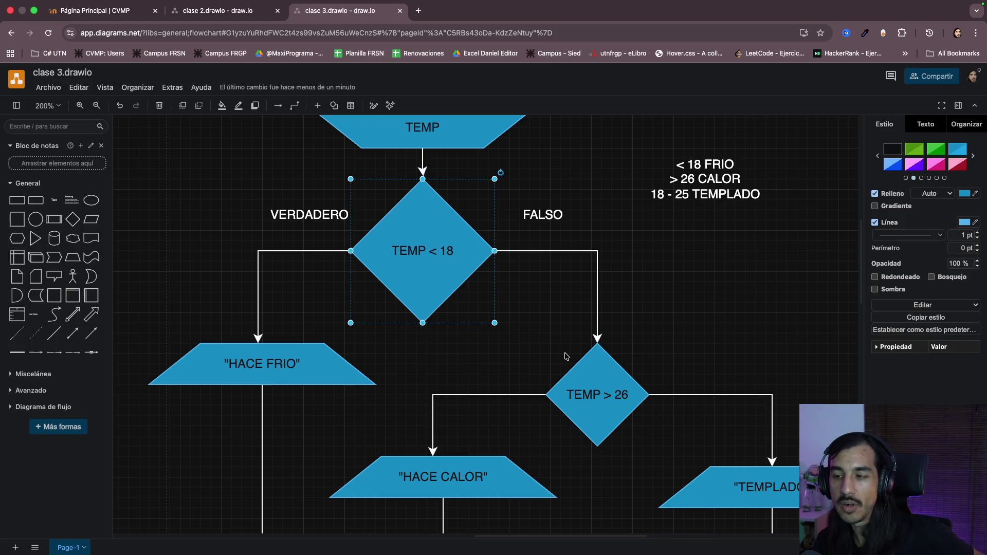
{"action": "left_click", "coordinate": [601, 377]}
{"action": "left_click", "coordinate": [470, 254]}
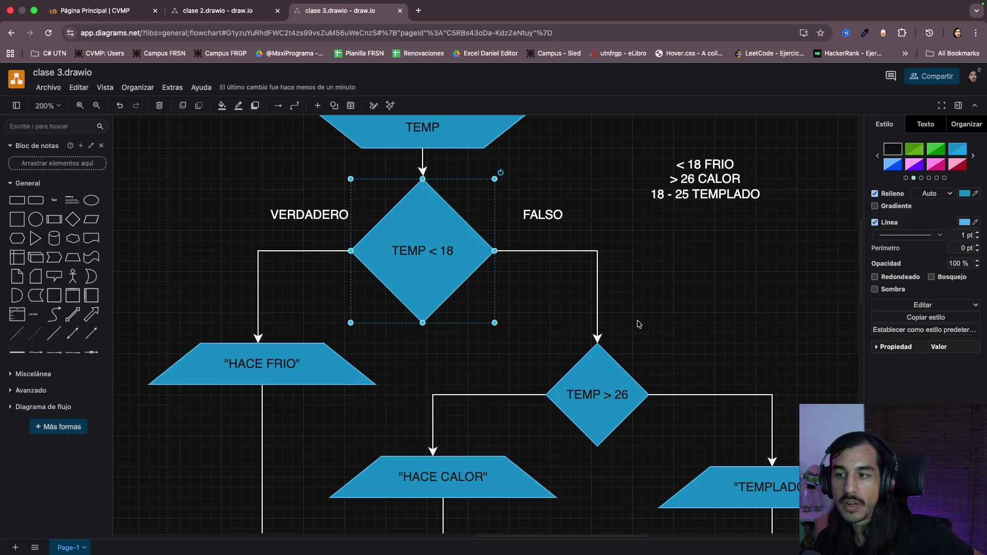
{"action": "left_click", "coordinate": [595, 387]}
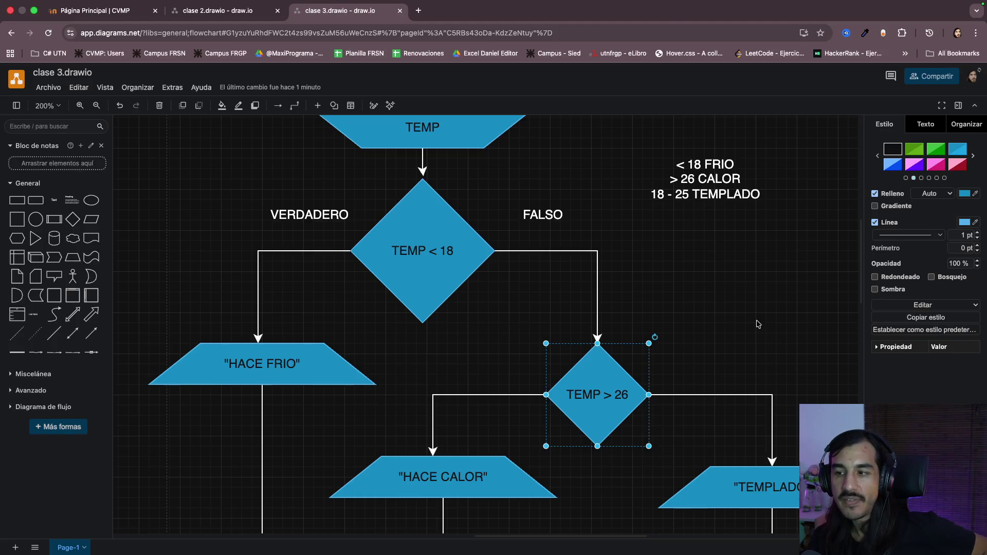
{"action": "left_click", "coordinate": [650, 325]}
{"action": "scroll", "coordinate": [649, 324], "scroll_direction": "down", "scroll_amount": 1}
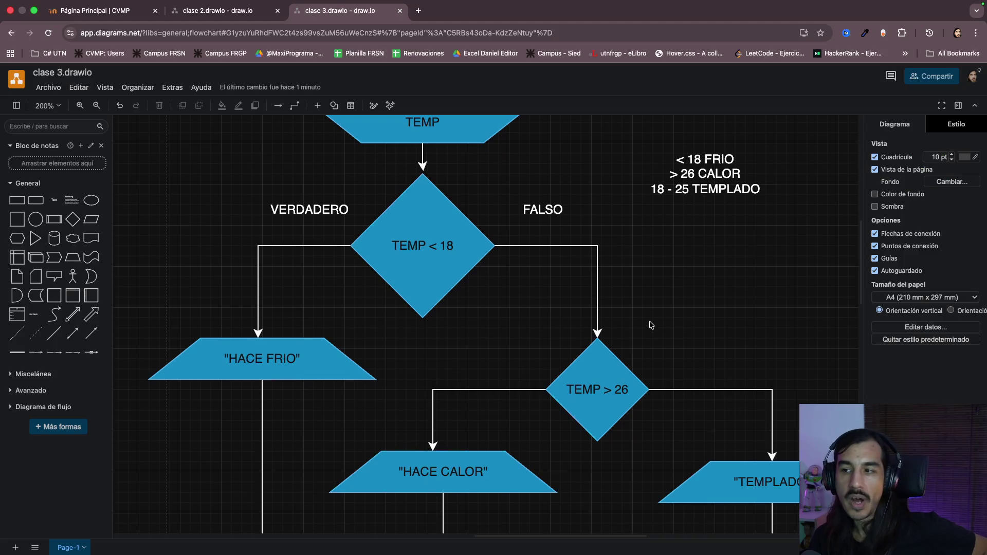
{"action": "left_click", "coordinate": [704, 183]}
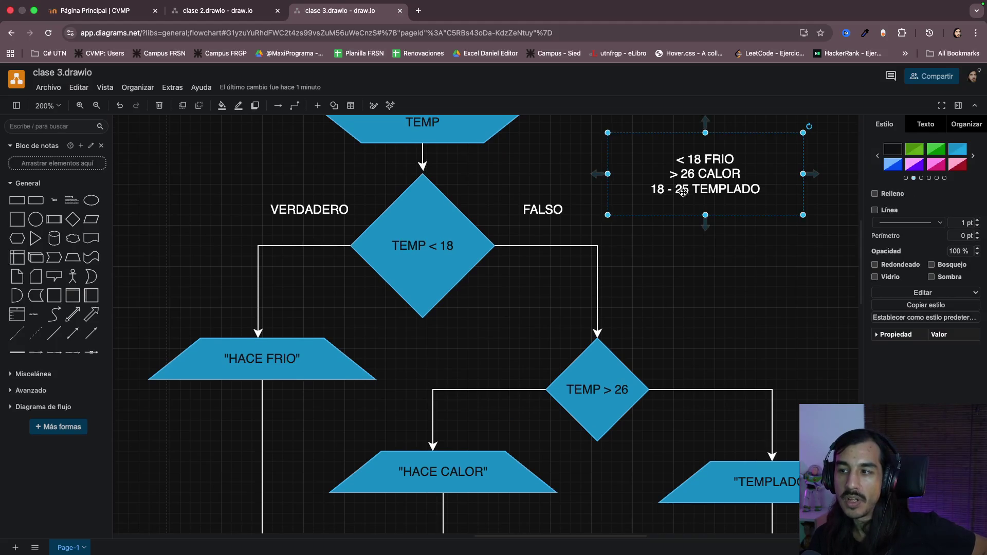
{"action": "left_click", "coordinate": [699, 292]}
{"action": "scroll", "coordinate": [699, 293], "scroll_direction": "down", "scroll_amount": 2}
{"action": "left_click", "coordinate": [615, 340]}
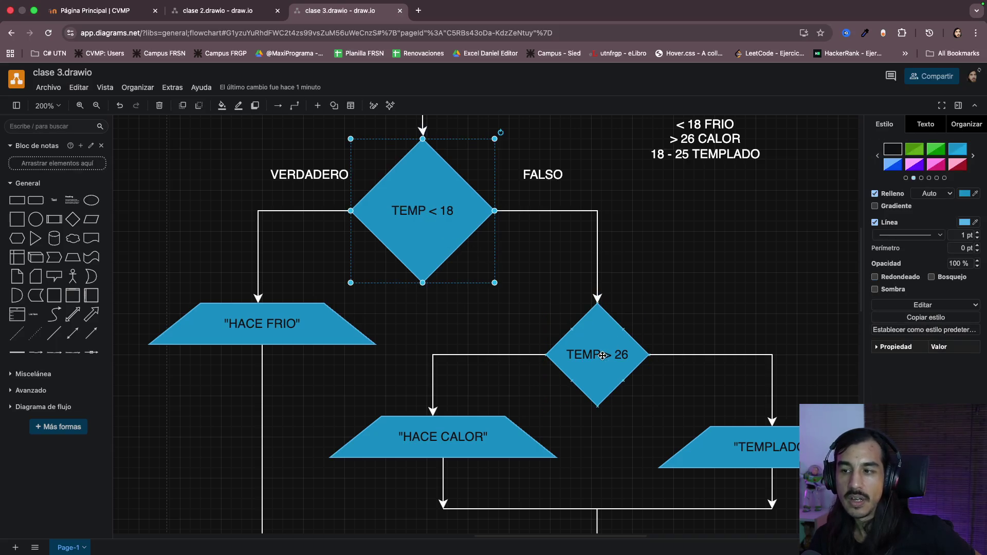
{"action": "scroll", "coordinate": [702, 318], "scroll_direction": "right", "scroll_amount": 3}
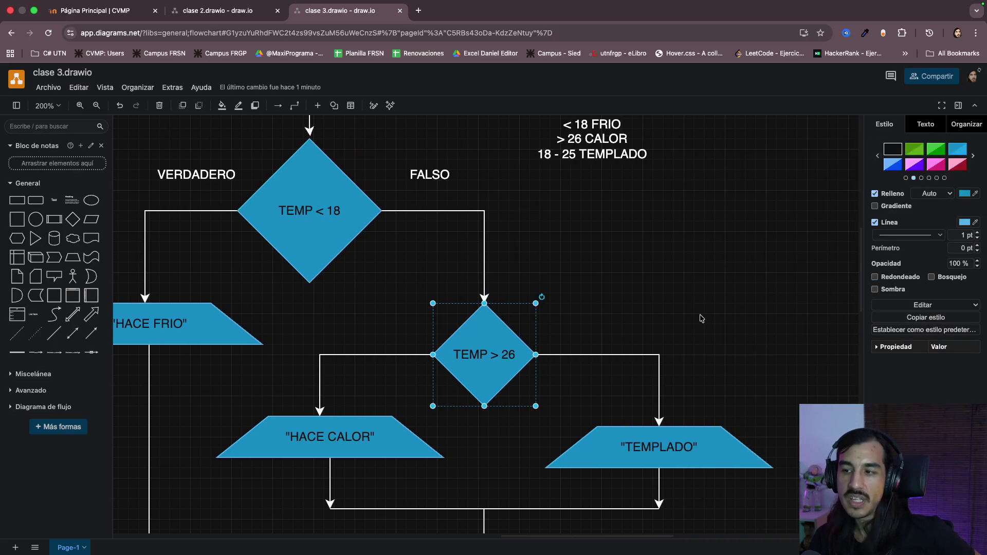
{"action": "left_click", "coordinate": [706, 449]}
{"action": "left_click", "coordinate": [497, 361]}
{"action": "left_click", "coordinate": [620, 354]}
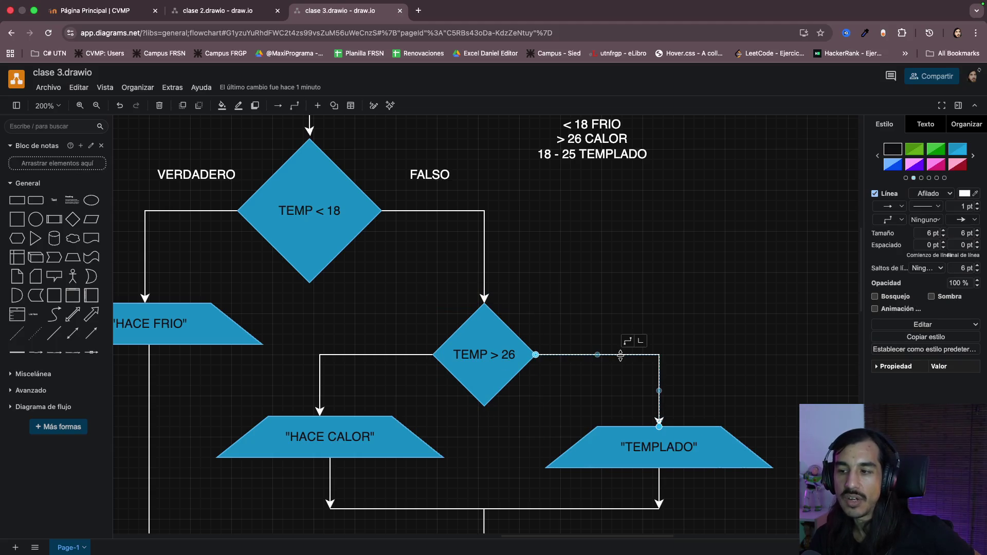
{"action": "left_click", "coordinate": [505, 355]}
{"action": "left_click", "coordinate": [619, 353]}
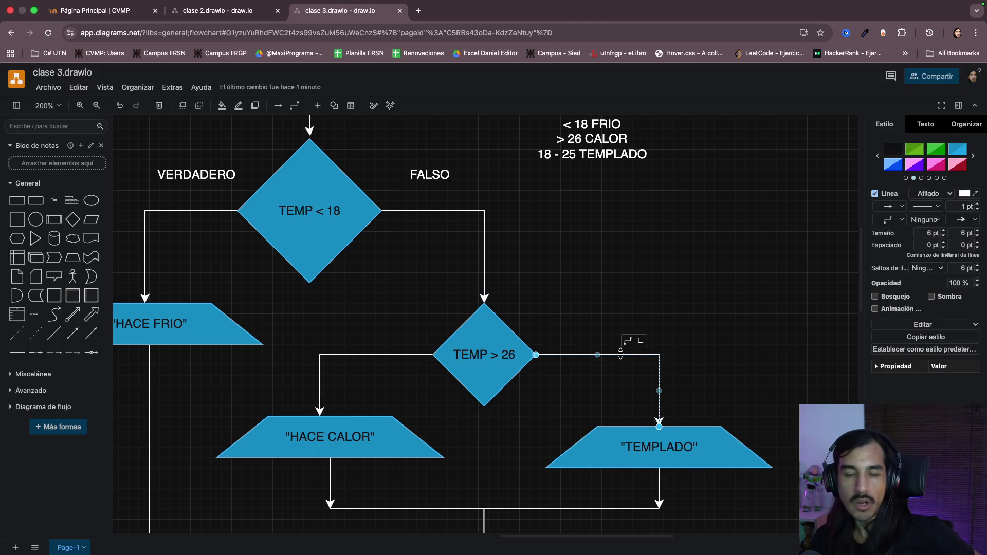
{"action": "scroll", "coordinate": [564, 290], "scroll_direction": "left", "scroll_amount": 2}
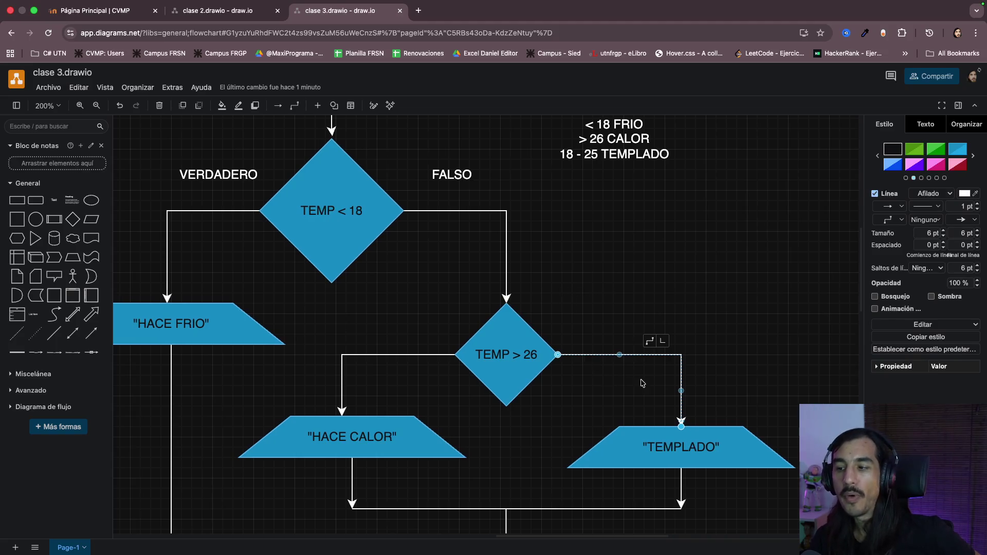
{"action": "left_click", "coordinate": [743, 386]}
{"action": "mouse_move", "coordinate": [174, 148]}
{"action": "left_mouse_down"}
{"action": "mouse_move", "coordinate": [598, 450]}
{"action": "mouse_move", "coordinate": [790, 472]}
{"action": "left_mouse_up"}
{"action": "left_click", "coordinate": [516, 340]}
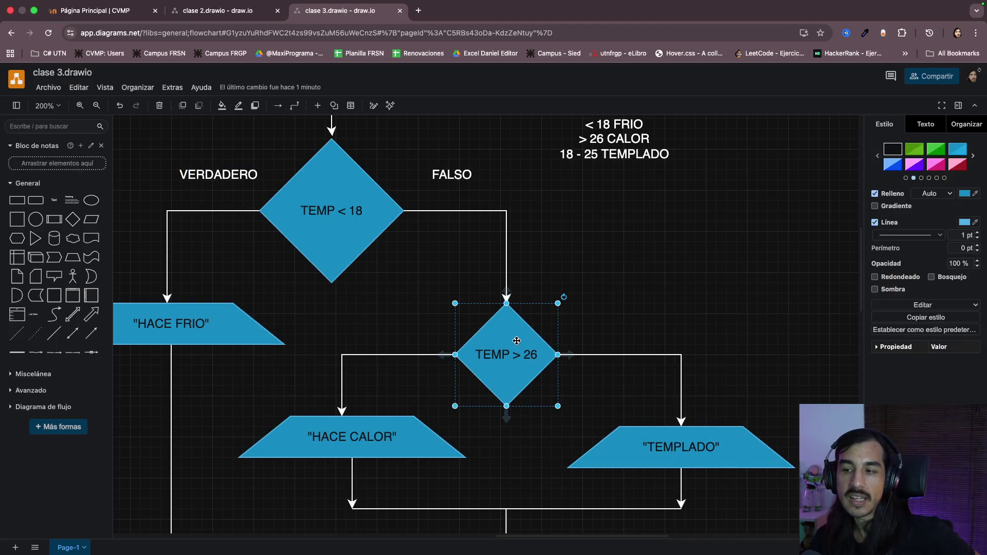
{"action": "left_click", "coordinate": [694, 342]}
{"action": "scroll", "coordinate": [612, 273], "scroll_direction": "left", "scroll_amount": 3}
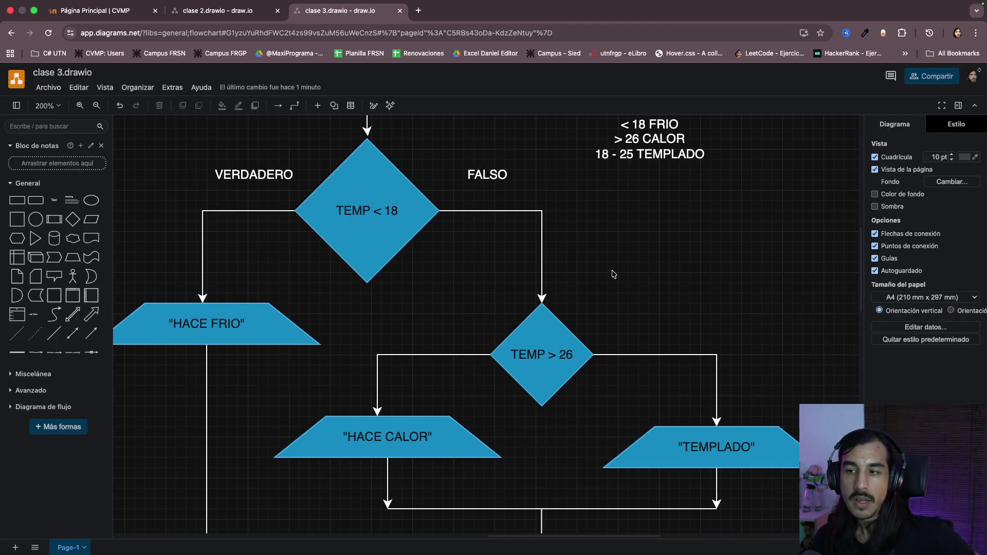
{"action": "scroll", "coordinate": [676, 266], "scroll_direction": "left", "scroll_amount": 4}
{"action": "scroll", "coordinate": [677, 265], "scroll_direction": "up", "scroll_amount": 3}
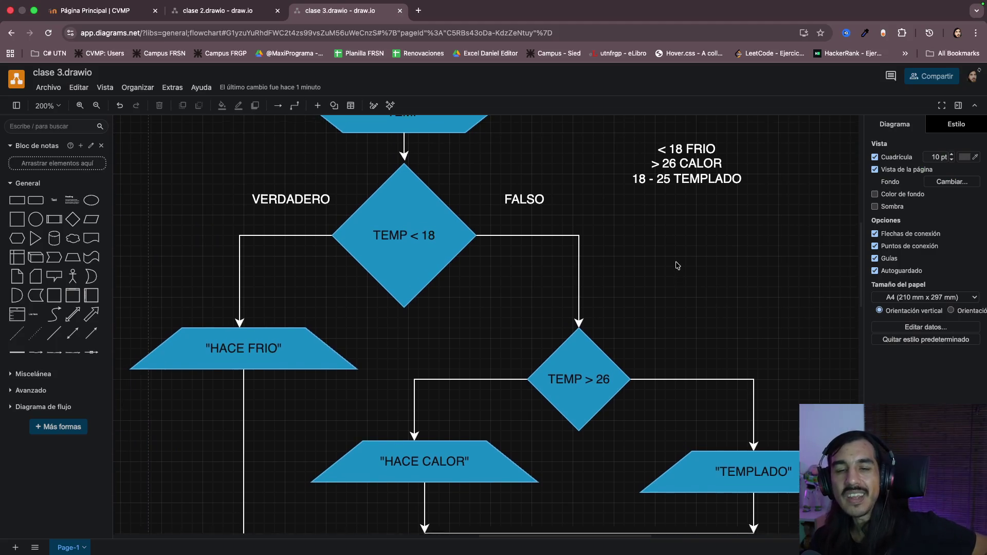
{"action": "scroll", "coordinate": [677, 265], "scroll_direction": "up", "scroll_amount": 1}
{"action": "scroll", "coordinate": [676, 266], "scroll_direction": "up", "scroll_amount": 1}
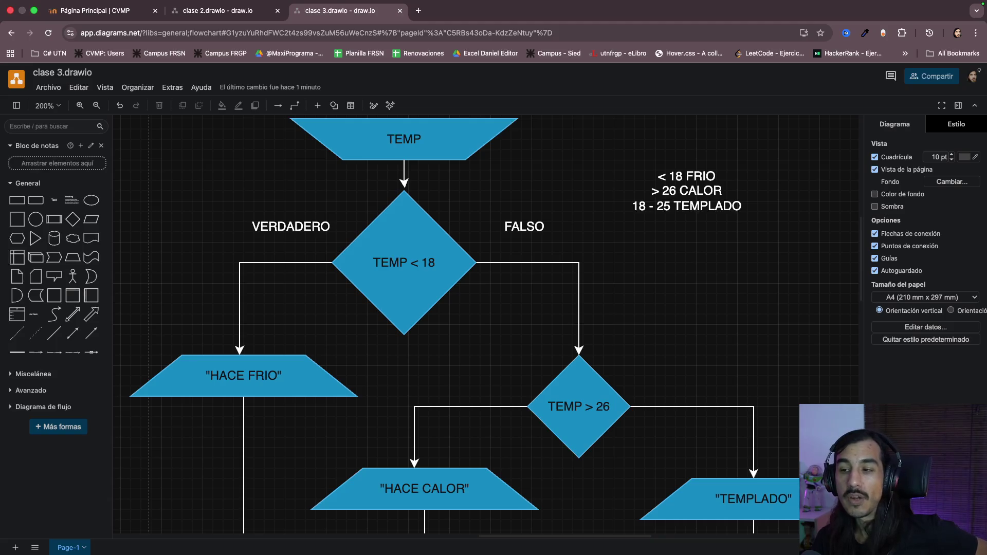
{"action": "scroll", "coordinate": [680, 295], "scroll_direction": "up", "scroll_amount": 1}
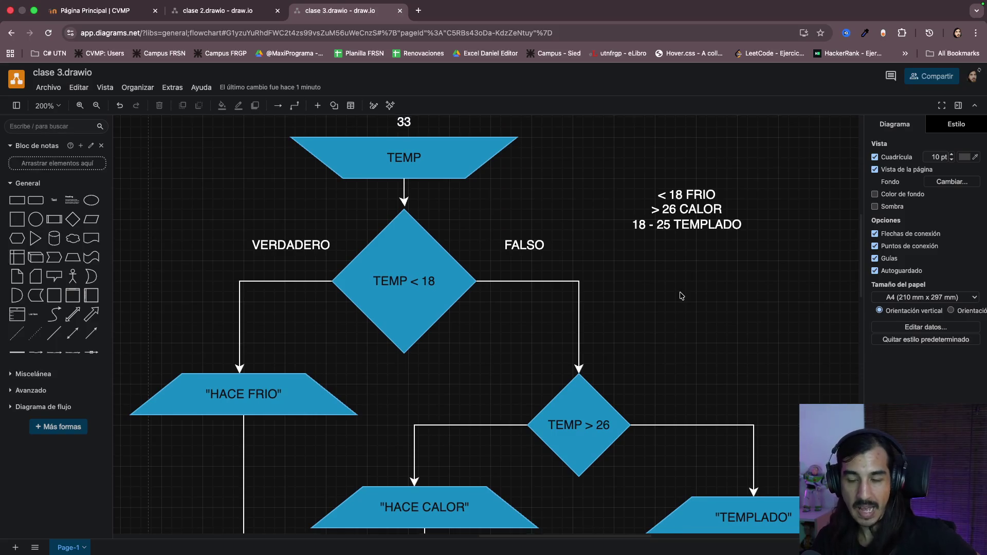
{"action": "scroll", "coordinate": [680, 295], "scroll_direction": "up", "scroll_amount": 2}
- Select the temperature ranges note, then the TEMP < 18 and TEMP > 26 diamonds
{"action": "left_click", "coordinate": [682, 219]}
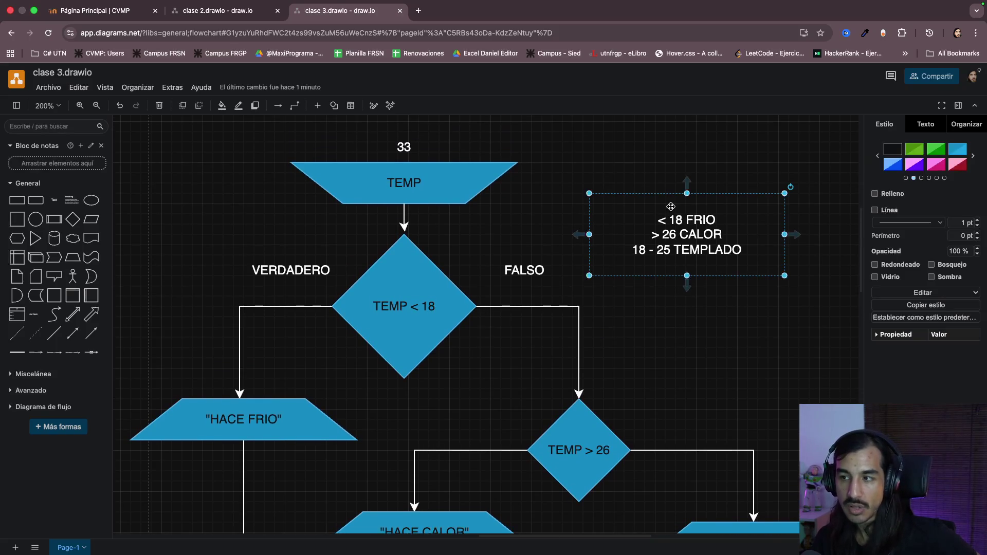
{"action": "scroll", "coordinate": [644, 301], "scroll_direction": "down", "scroll_amount": 2}
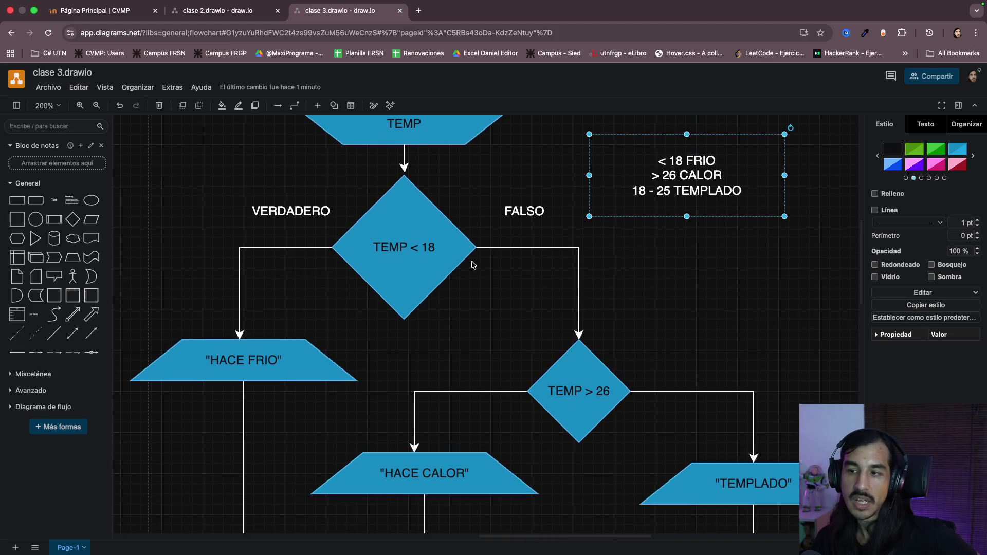
{"action": "left_click", "coordinate": [424, 254]}
{"action": "left_click", "coordinate": [629, 391]}
{"action": "scroll", "coordinate": [708, 317], "scroll_direction": "down", "scroll_amount": 1}
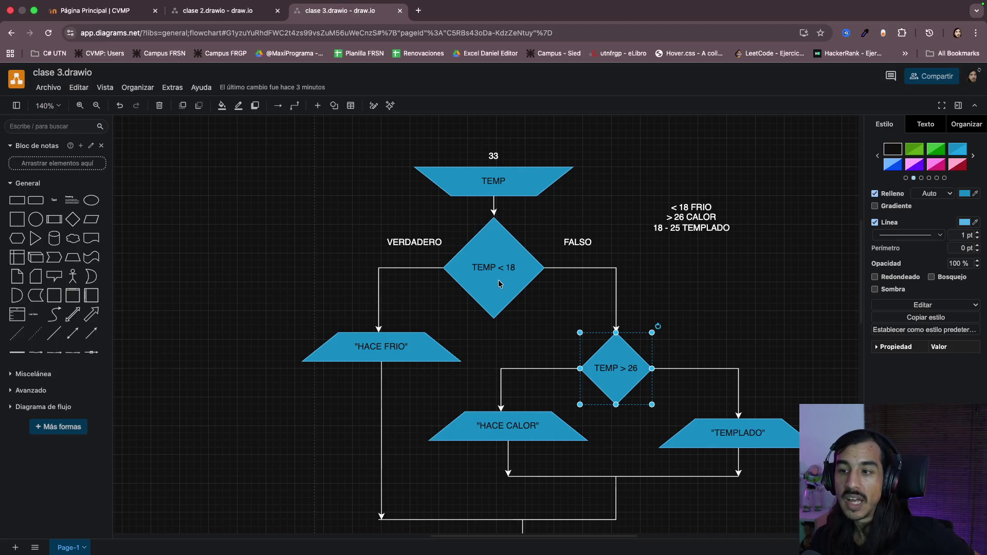
{"action": "scroll", "coordinate": [498, 280], "scroll_direction": "up", "scroll_amount": 5}
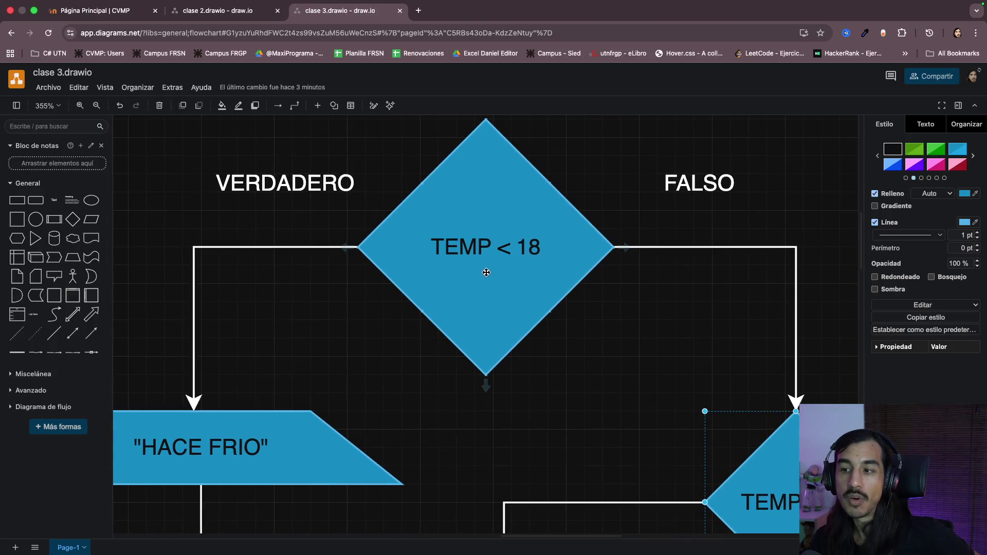
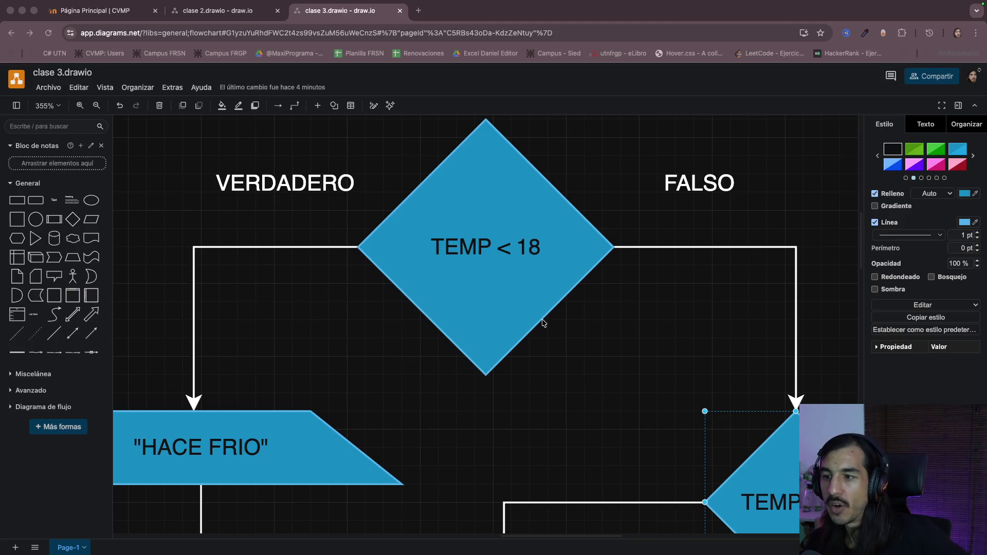
{"action": "scroll", "coordinate": [613, 346], "scroll_direction": "down", "scroll_amount": 5, "text": "ctrl"}
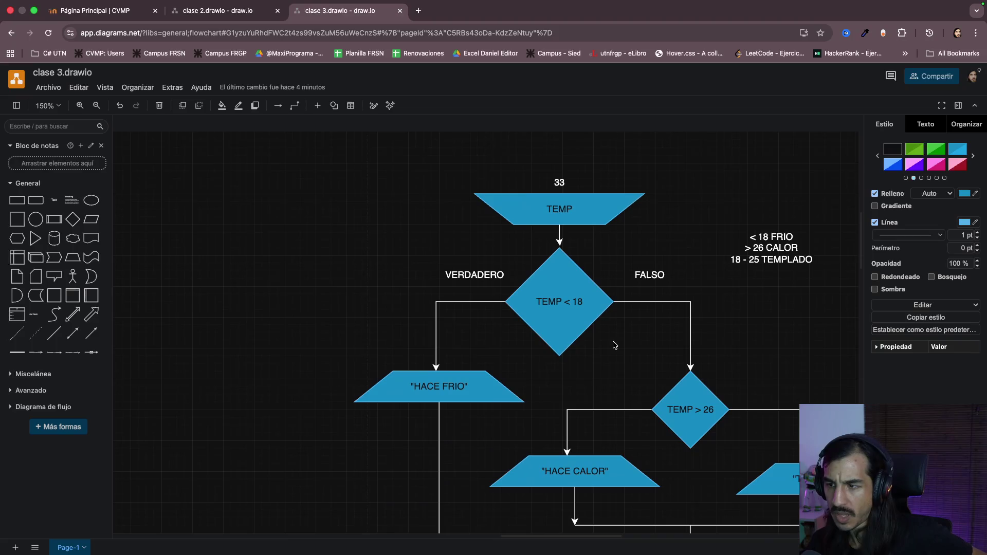
{"action": "scroll", "coordinate": [626, 353], "scroll_direction": "down", "scroll_amount": 2}
- Change the first decision's condition from TEMP < 18 to TEMP > 18
{"action": "left_click", "coordinate": [626, 354]}
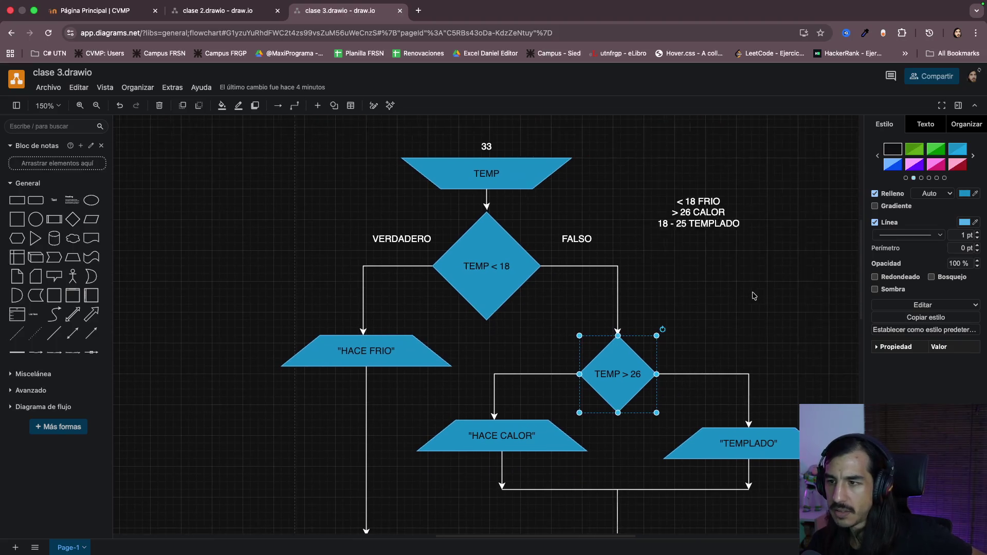
{"action": "scroll", "coordinate": [753, 295], "scroll_direction": "right", "scroll_amount": 3}
{"action": "double_click", "coordinate": [443, 269]}
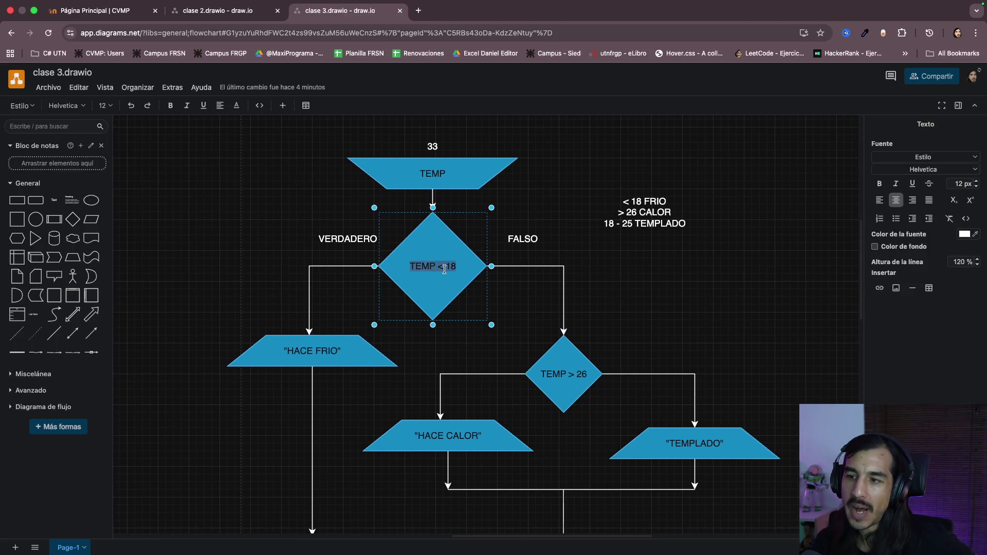
{"action": "scroll", "coordinate": [431, 270], "scroll_direction": "up", "scroll_amount": 4, "text": "ctrl"}
{"action": "left_click", "coordinate": [530, 324]}
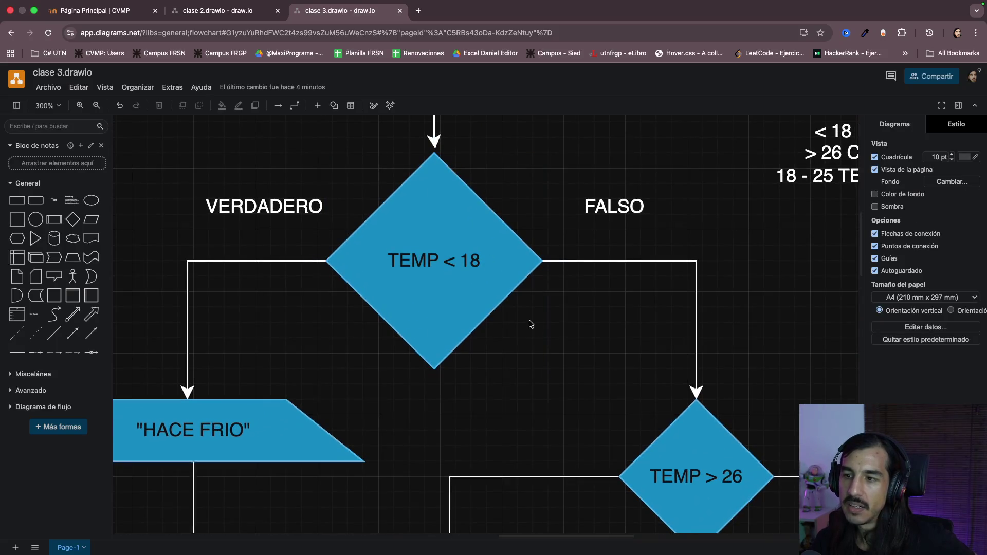
{"action": "double_click", "coordinate": [448, 260]}
{"action": "left_click", "coordinate": [455, 260]}
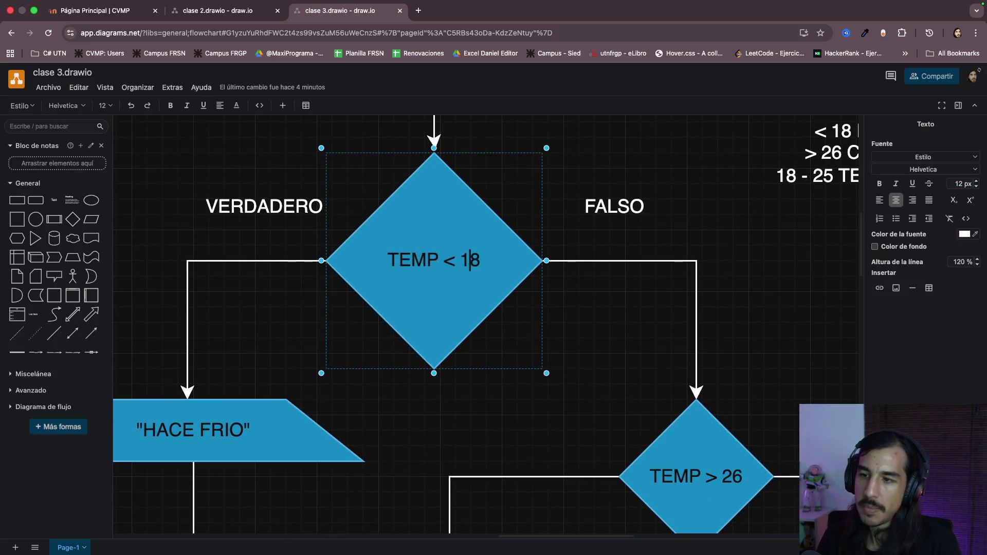
{"action": "key", "text": "shift+Left"}
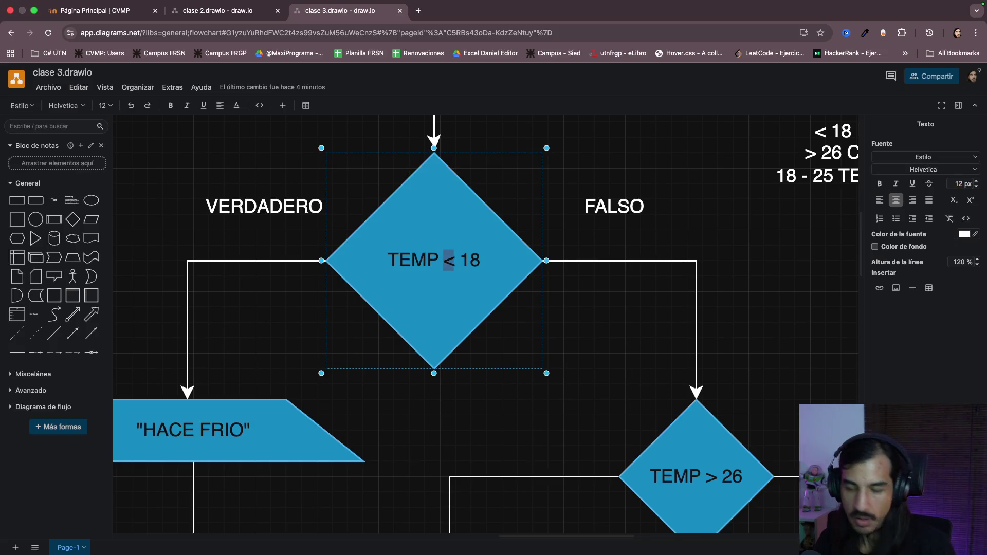
{"action": "type", "text": ">"}
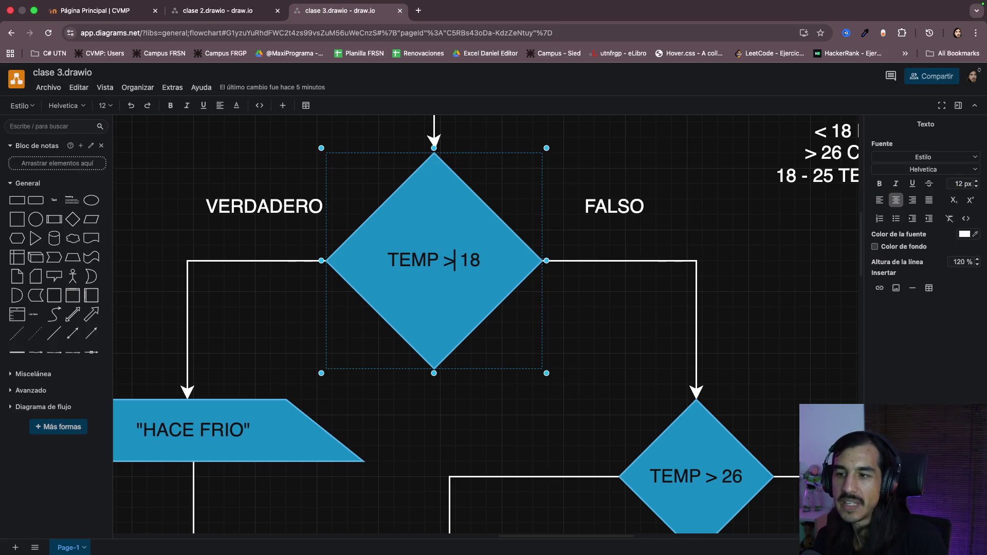
{"action": "left_click", "coordinate": [642, 324]}
{"action": "scroll", "coordinate": [642, 324], "scroll_direction": "down", "scroll_amount": 1}
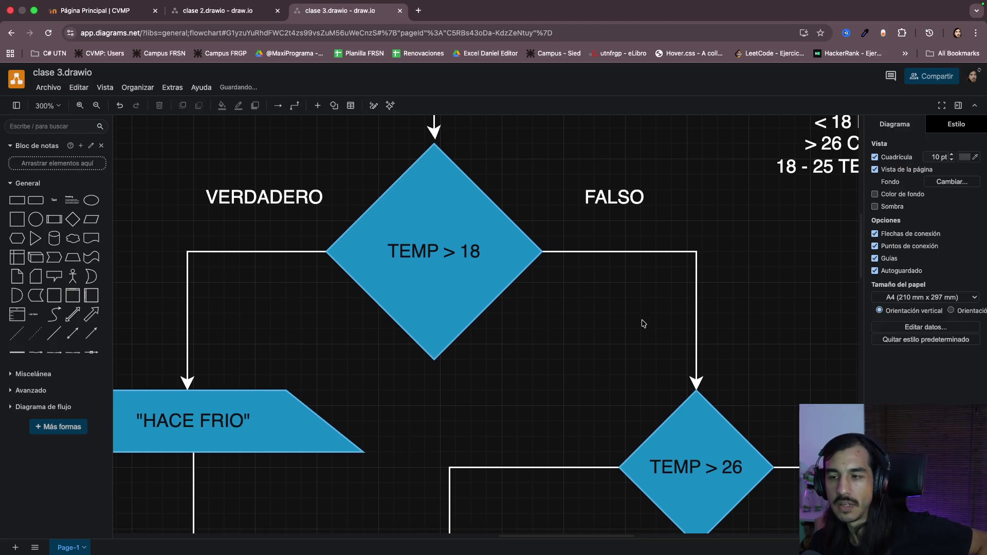
- Move the temperature legend slightly down and left beside the FALSO branch
{"action": "left_click", "coordinate": [429, 248]}
{"action": "left_click", "coordinate": [626, 288]}
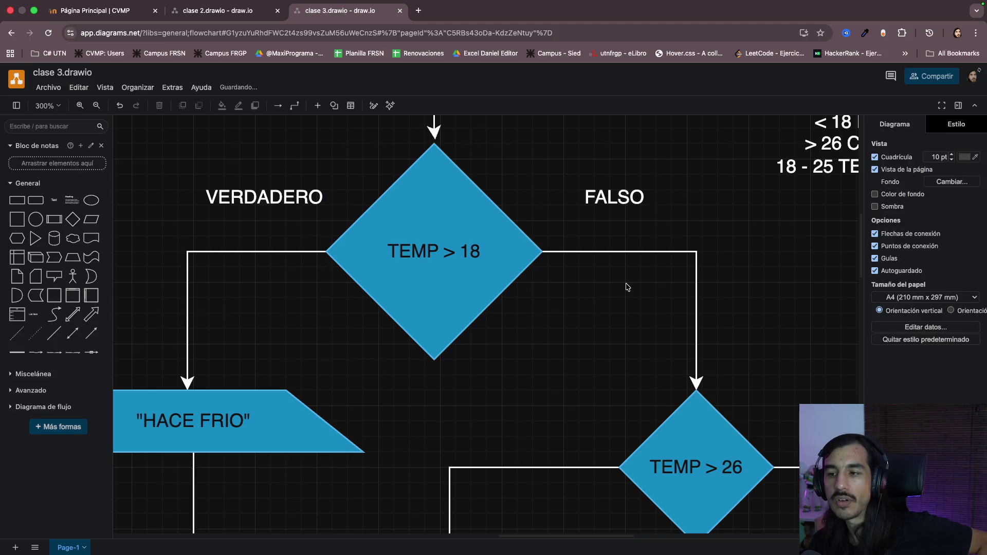
{"action": "scroll", "coordinate": [626, 287], "scroll_direction": "right", "scroll_amount": 3}
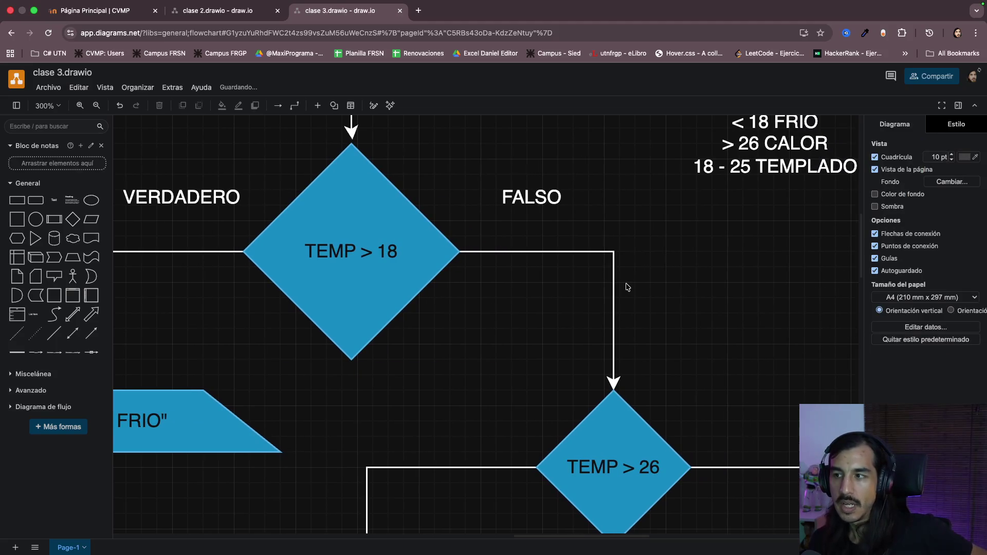
{"action": "left_click_drag", "start_coordinate": [753, 148], "coordinate": [681, 201]}
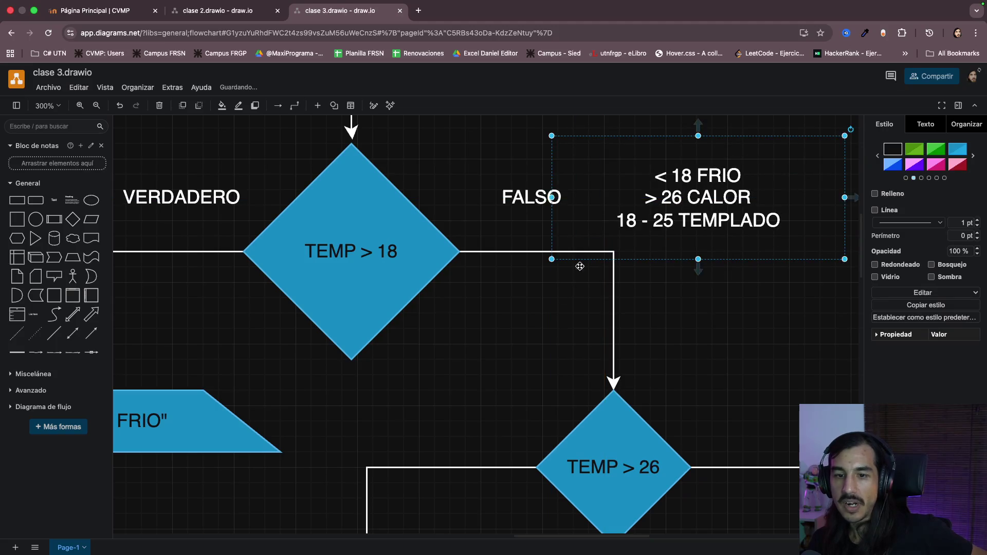
{"action": "left_click", "coordinate": [527, 320]}
{"action": "scroll", "coordinate": [527, 321], "scroll_direction": "left", "scroll_amount": 2}
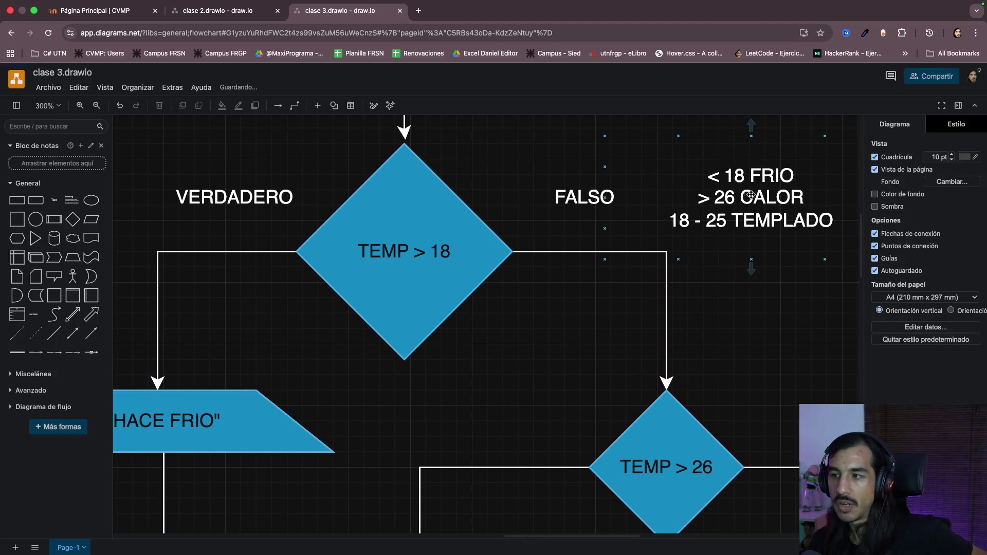
{"action": "scroll", "coordinate": [549, 319], "scroll_direction": "left", "scroll_amount": 1}
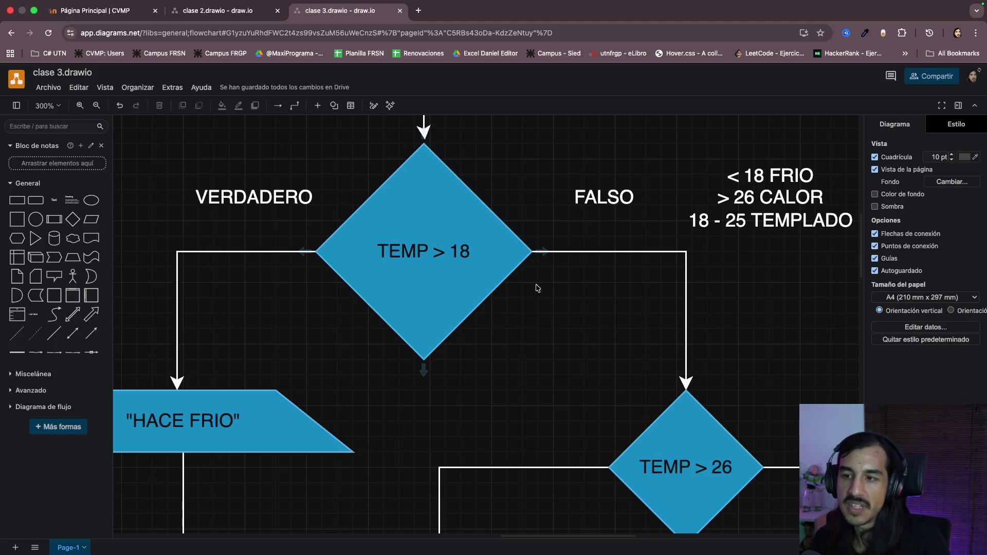
{"action": "double_click", "coordinate": [521, 251]}
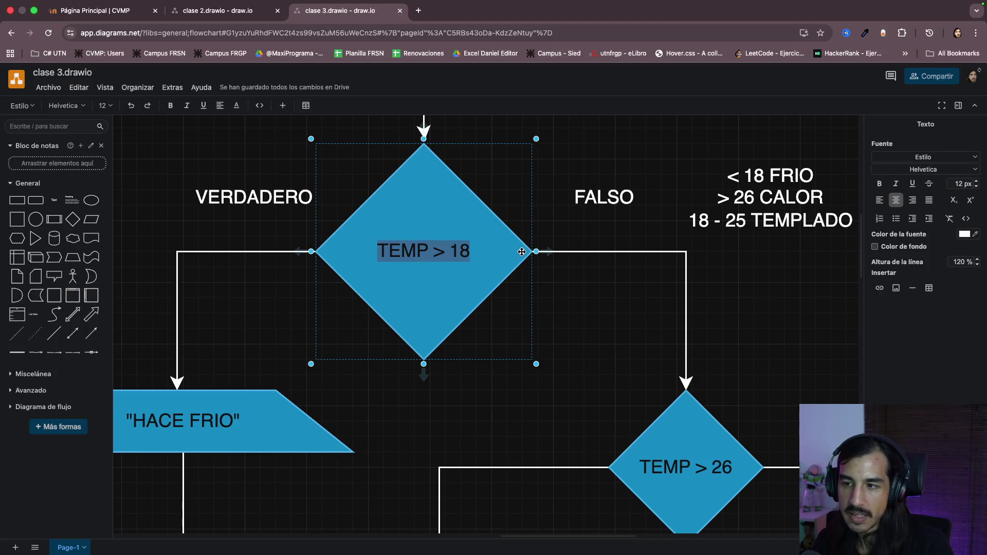
- Try TEMP >= 18 on the first decision, then undo back to TEMP < 18
{"action": "left_click", "coordinate": [459, 250]}
{"action": "type", "text": "="}
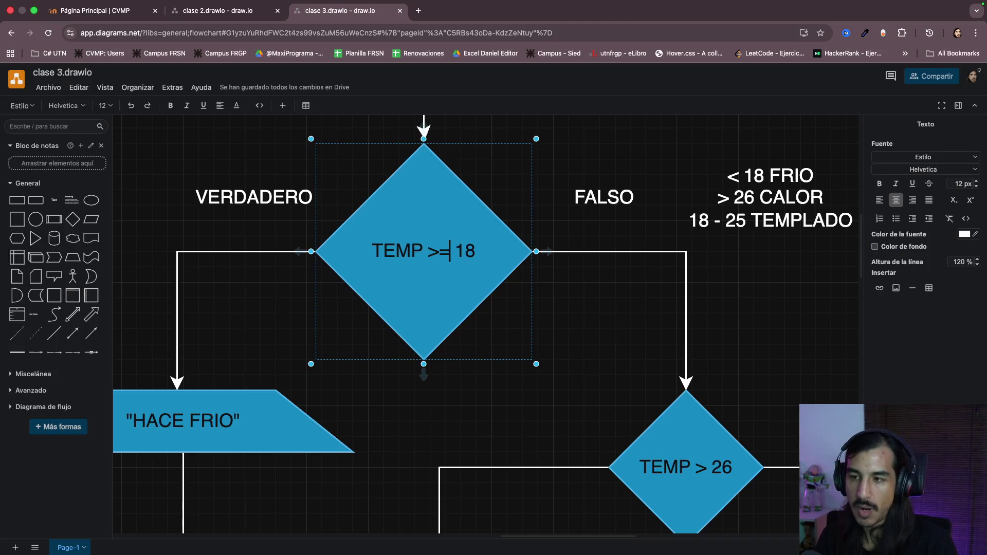
{"action": "left_click", "coordinate": [632, 297]}
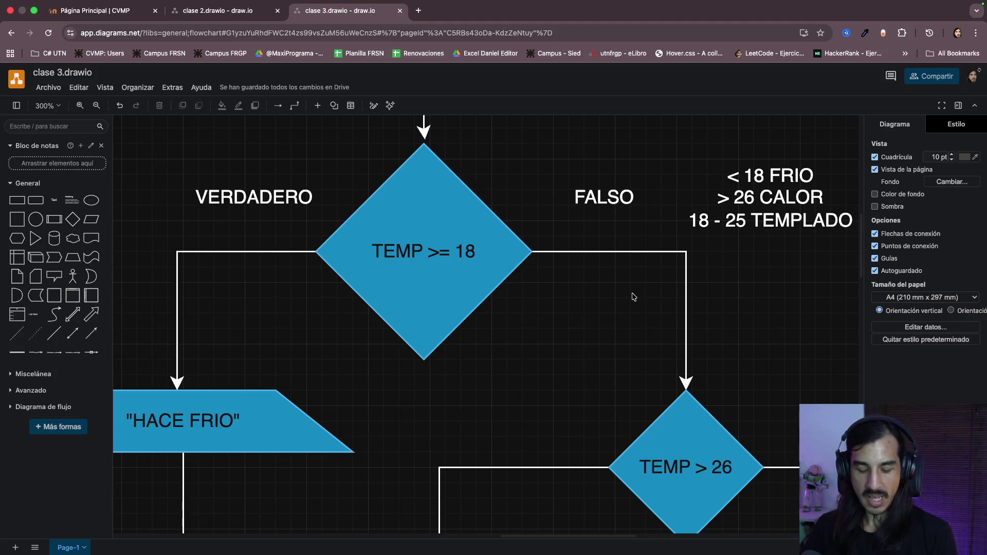
{"action": "key", "text": "ctrl+z"}
{"action": "key", "text": "ctrl+z"}
{"action": "key", "text": "ctrl+z"}
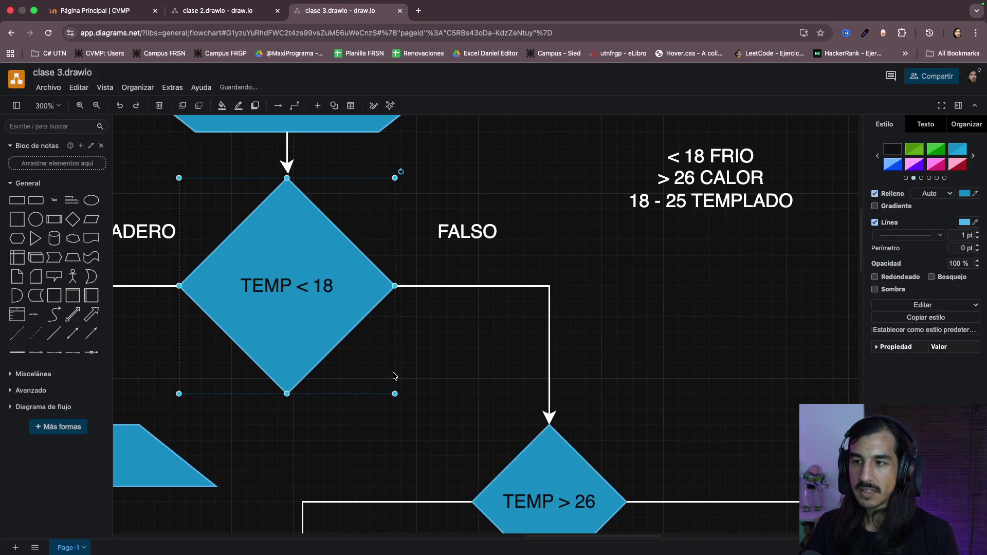
{"action": "scroll", "coordinate": [392, 376], "scroll_direction": "left", "scroll_amount": 5}
{"action": "scroll", "coordinate": [392, 376], "scroll_direction": "down", "scroll_amount": 2}
{"action": "left_click", "coordinate": [321, 331]}
{"action": "scroll", "coordinate": [482, 256], "scroll_direction": "left", "scroll_amount": 2}
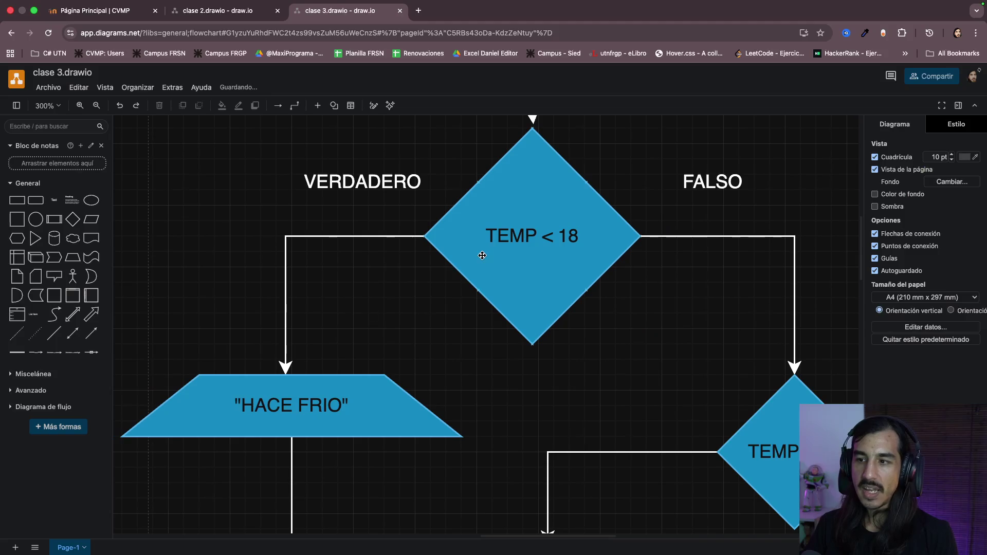
- Compare the TEMP < 18 decision with the HACE FRIO output by selecting each in turn
{"action": "left_click", "coordinate": [482, 255]}
{"action": "left_click", "coordinate": [351, 382]}
{"action": "left_click", "coordinate": [463, 236]}
{"action": "left_click", "coordinate": [355, 385]}
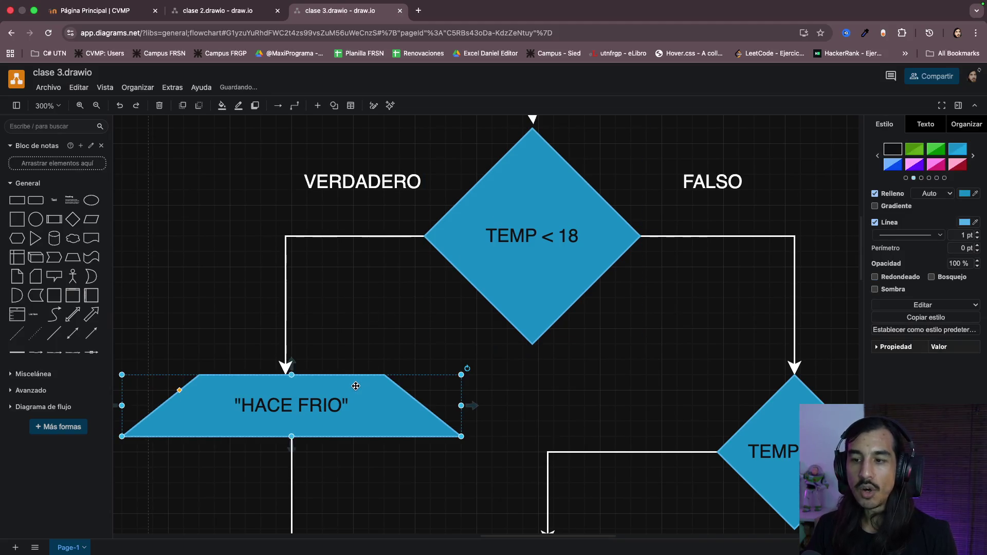
{"action": "scroll", "coordinate": [433, 345], "scroll_direction": "right", "scroll_amount": 2}
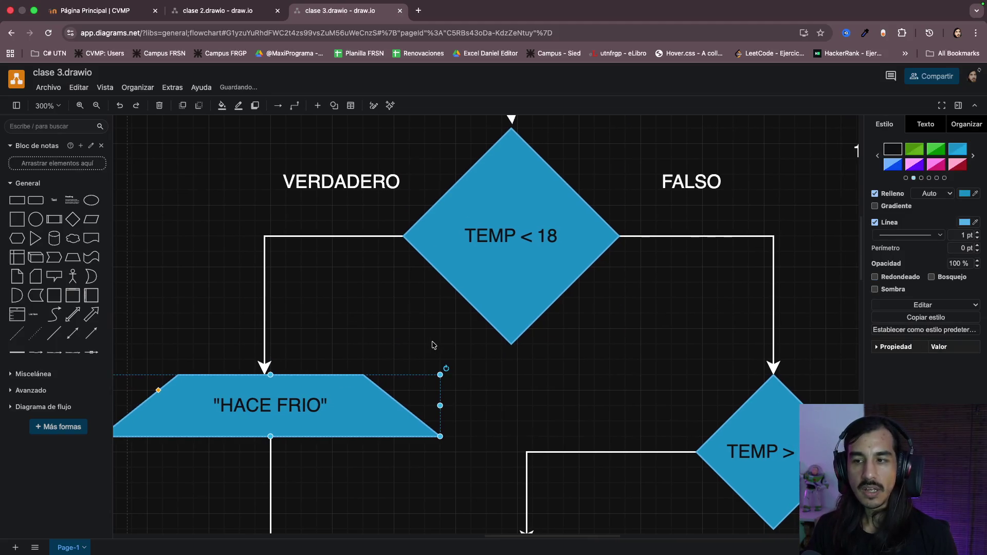
{"action": "left_click", "coordinate": [517, 261]}
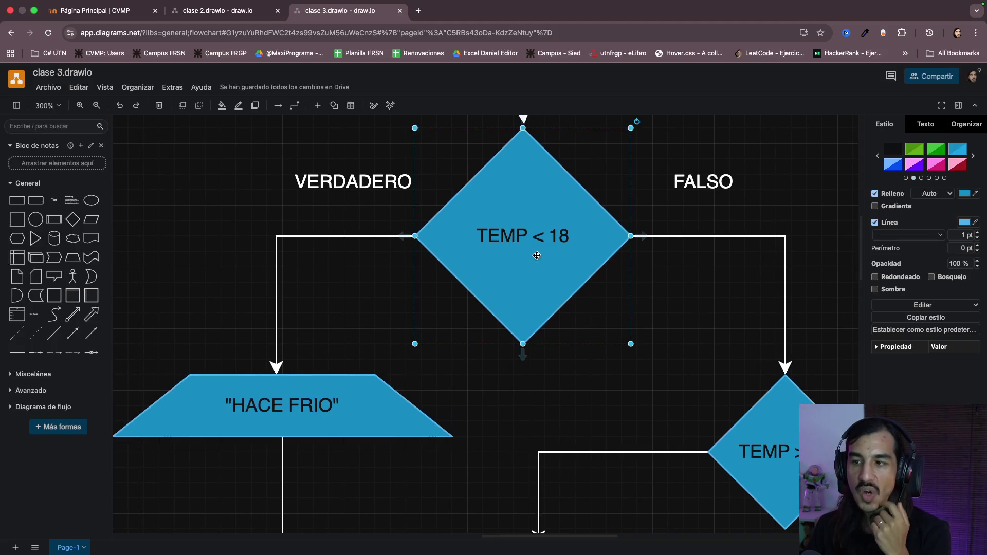
{"action": "left_click", "coordinate": [339, 398]}
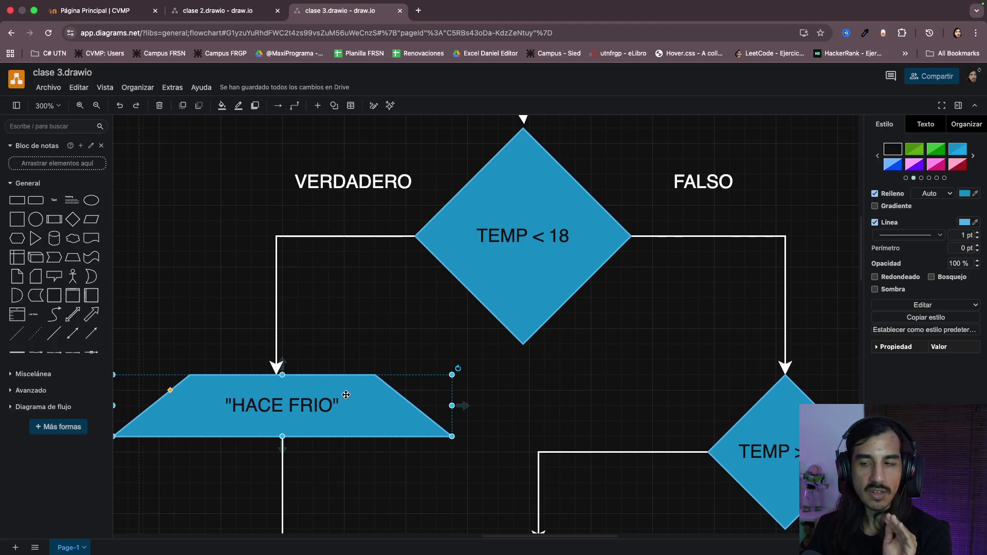
{"action": "scroll", "coordinate": [533, 266], "scroll_direction": "right", "scroll_amount": 3}
{"action": "scroll", "coordinate": [512, 265], "scroll_direction": "right", "scroll_amount": 1}
{"action": "scroll", "coordinate": [511, 265], "scroll_direction": "right", "scroll_amount": 4}
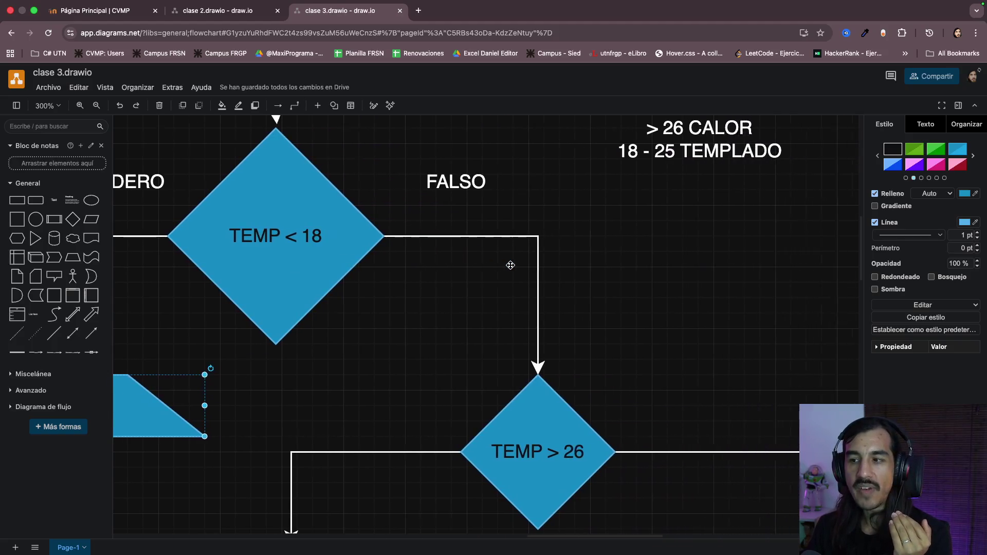
{"action": "scroll", "coordinate": [511, 265], "scroll_direction": "down", "scroll_amount": 5}
{"action": "scroll", "coordinate": [511, 265], "scroll_direction": "down", "scroll_amount": 1}
{"action": "scroll", "coordinate": [511, 266], "scroll_direction": "up", "scroll_amount": 1}
{"action": "scroll", "coordinate": [511, 265], "scroll_direction": "up", "scroll_amount": 1}
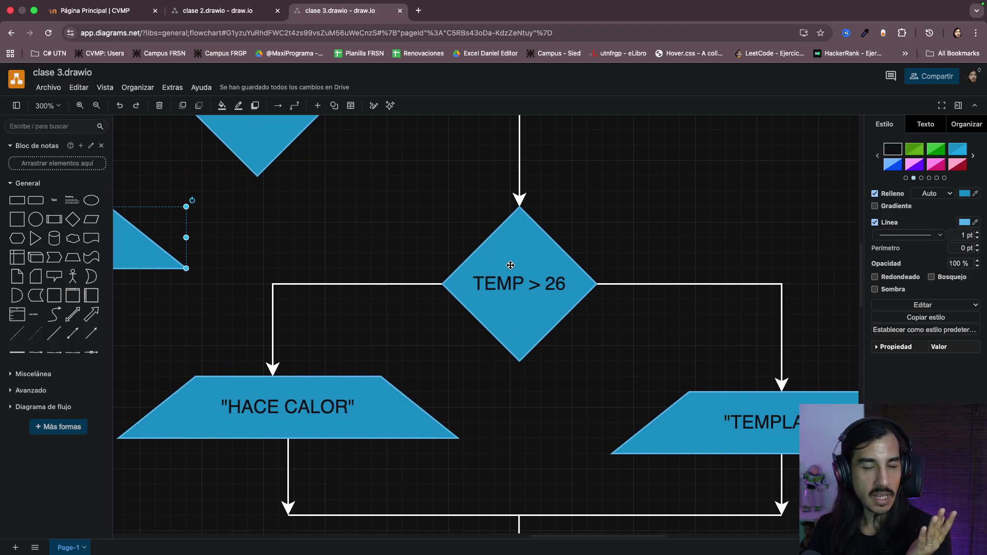
{"action": "scroll", "coordinate": [511, 266], "scroll_direction": "up", "scroll_amount": 3}
{"action": "scroll", "coordinate": [509, 268], "scroll_direction": "up", "scroll_amount": 2}
{"action": "scroll", "coordinate": [510, 268], "scroll_direction": "left", "scroll_amount": 4}
{"action": "scroll", "coordinate": [510, 268], "scroll_direction": "left", "scroll_amount": 1}
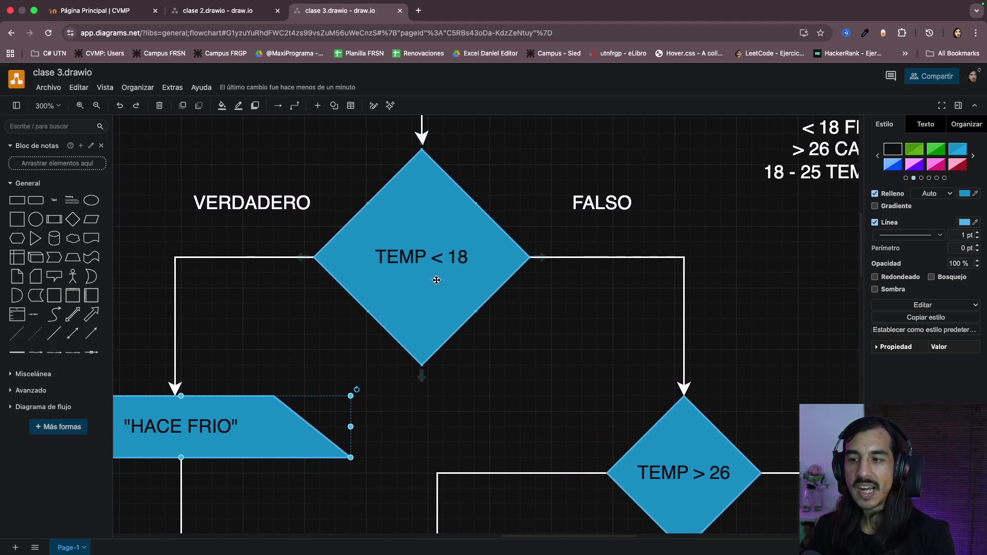
{"action": "double_click", "coordinate": [442, 260]}
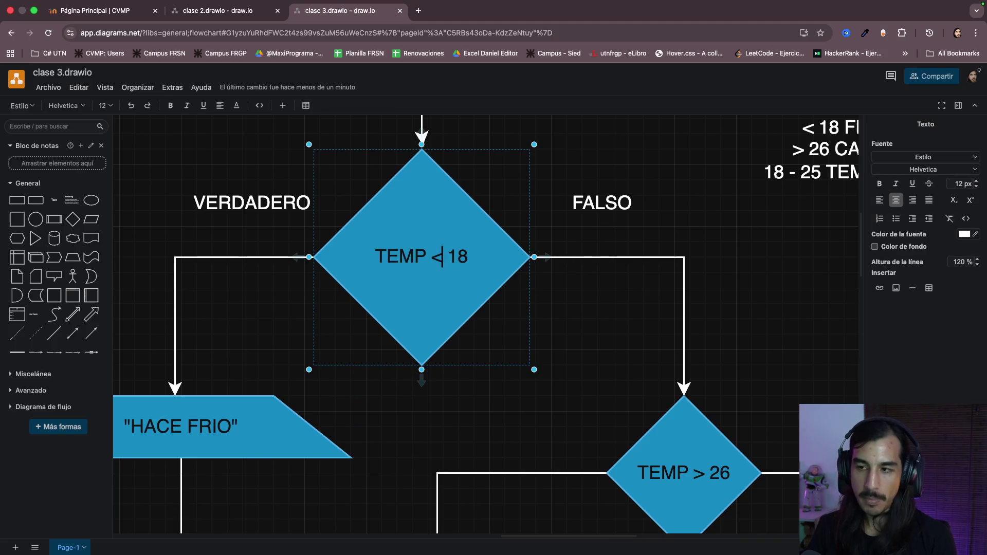
{"action": "key", "text": "BackSpace"}
{"action": "type", "text": ">="}
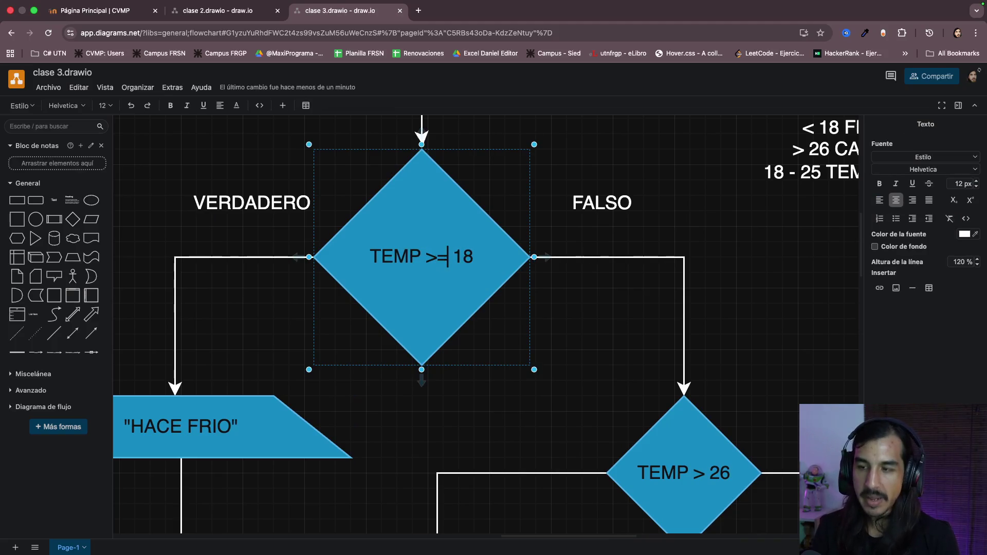
{"action": "left_click", "coordinate": [584, 349]}
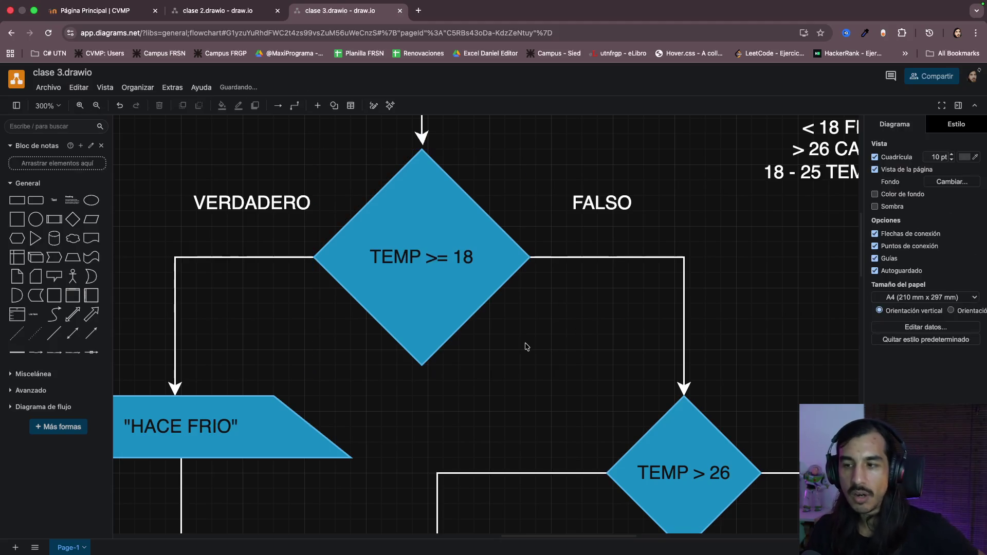
{"action": "scroll", "coordinate": [524, 346], "scroll_direction": "left", "scroll_amount": 1}
{"action": "scroll", "coordinate": [532, 323], "scroll_direction": "left", "scroll_amount": 1}
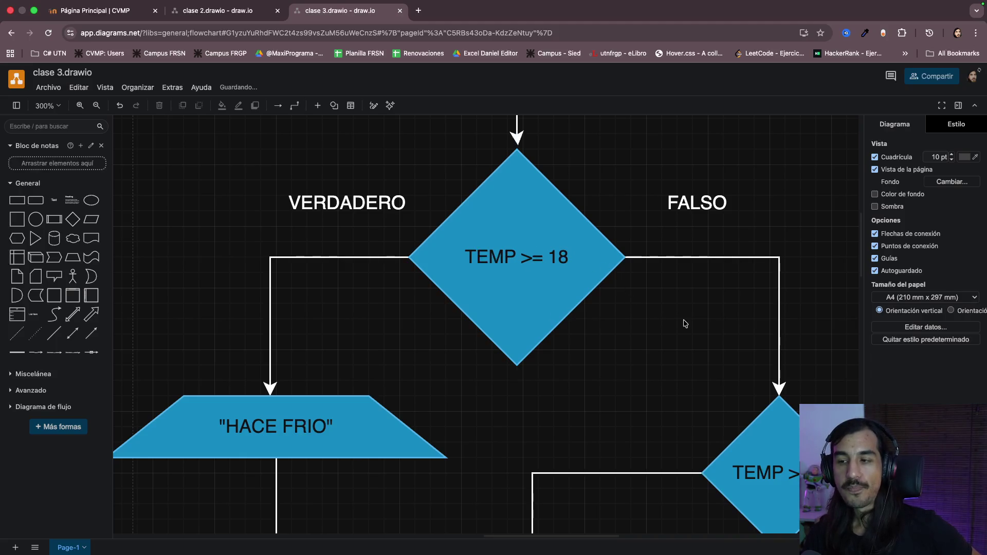
{"action": "scroll", "coordinate": [622, 331], "scroll_direction": "left", "scroll_amount": 1}
{"action": "mouse_move", "coordinate": [495, 296]}
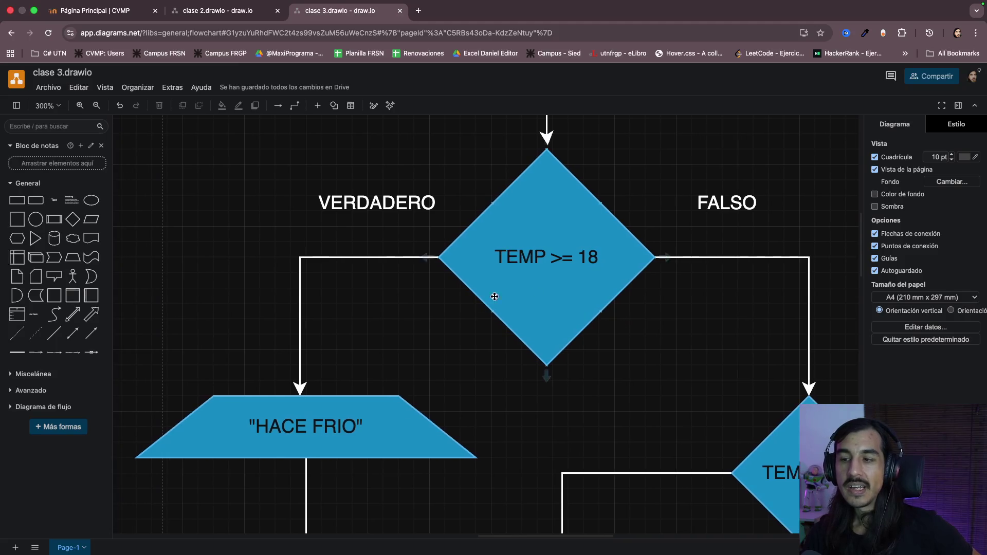
{"action": "left_click", "coordinate": [349, 414]}
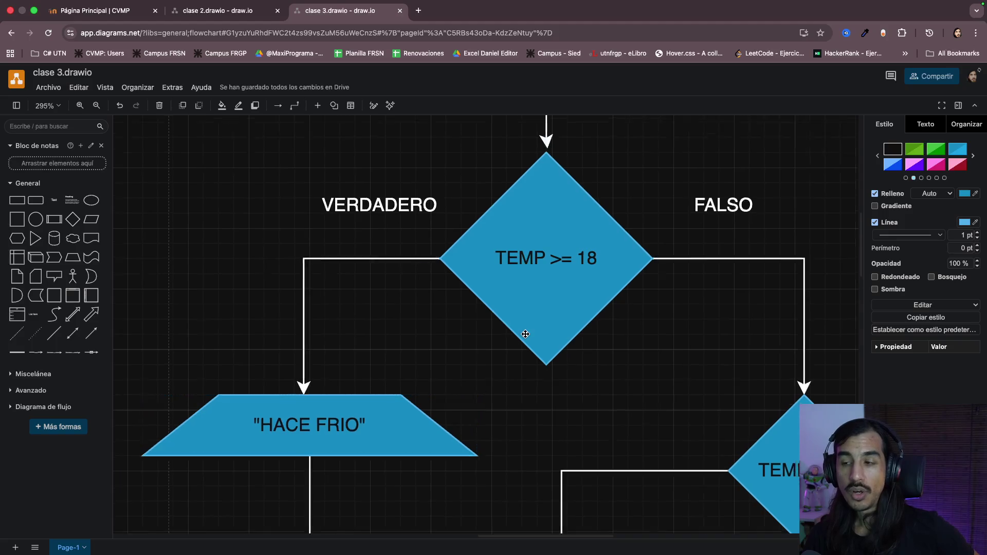
{"action": "scroll", "coordinate": [522, 335], "scroll_direction": "down", "scroll_amount": 2}
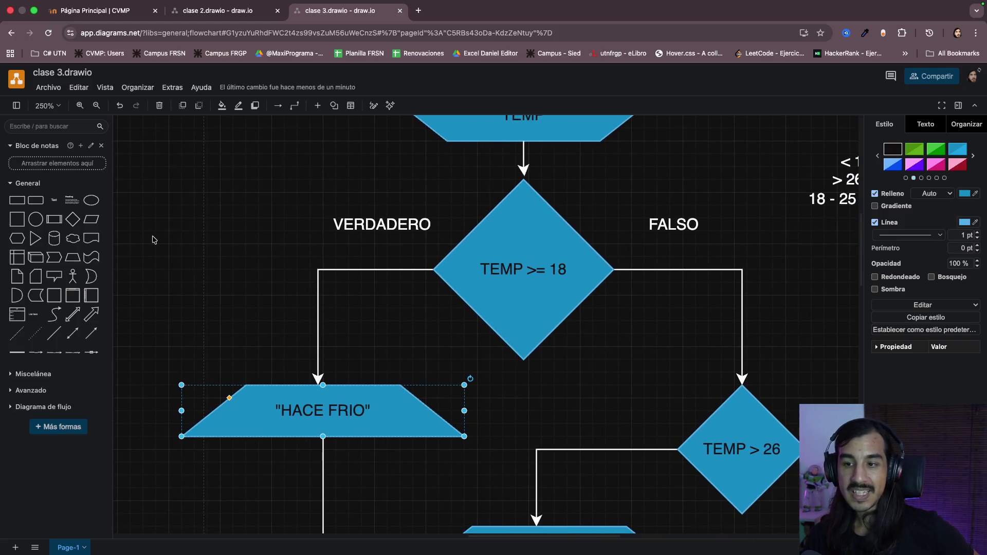
{"action": "left_click_drag", "start_coordinate": [151, 240], "coordinate": [484, 467]}
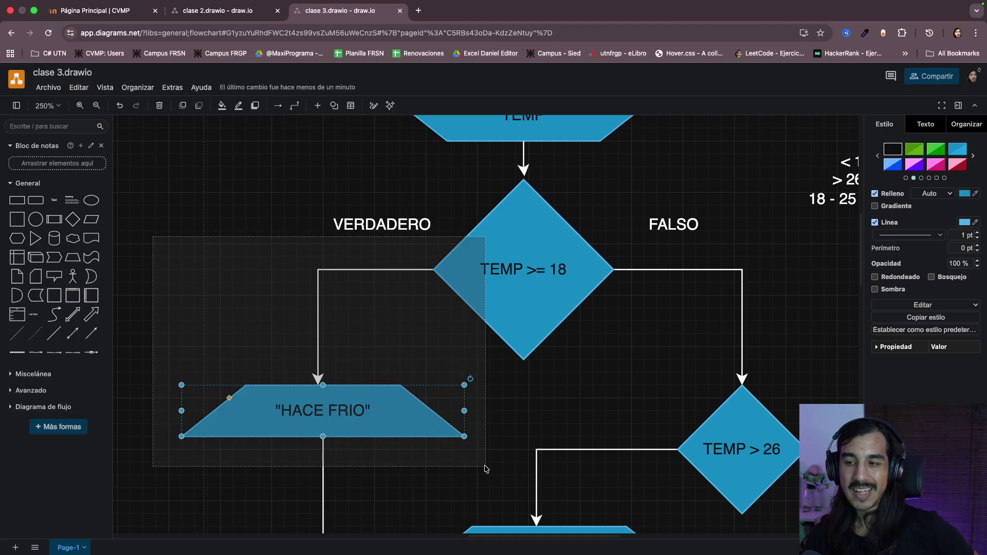
{"action": "left_click", "coordinate": [532, 284]}
{"action": "scroll", "coordinate": [534, 287], "scroll_direction": "up", "scroll_amount": 4}
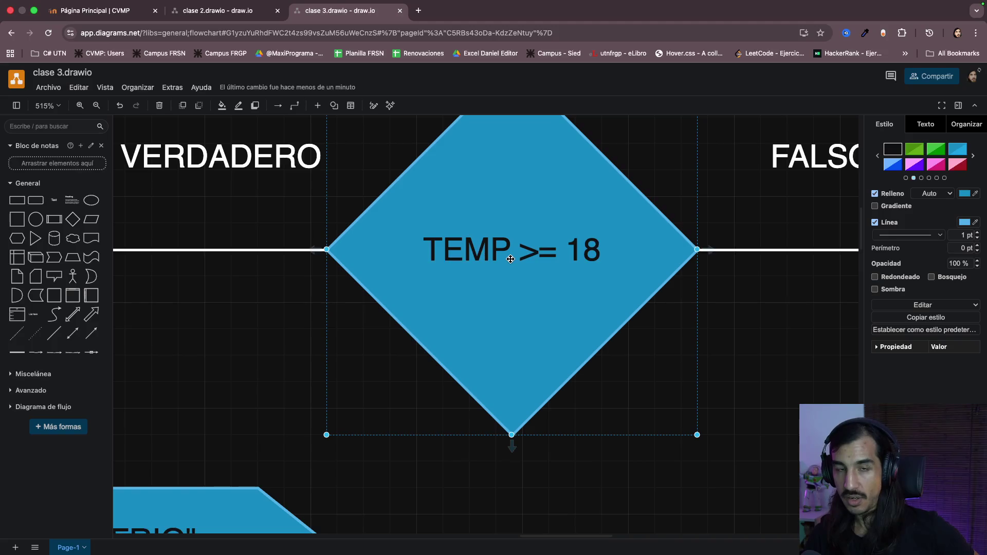
{"action": "scroll", "coordinate": [511, 259], "scroll_direction": "down", "scroll_amount": 2}
{"action": "scroll", "coordinate": [511, 259], "scroll_direction": "down", "scroll_amount": 2}
{"action": "scroll", "coordinate": [540, 261], "scroll_direction": "down", "scroll_amount": 1}
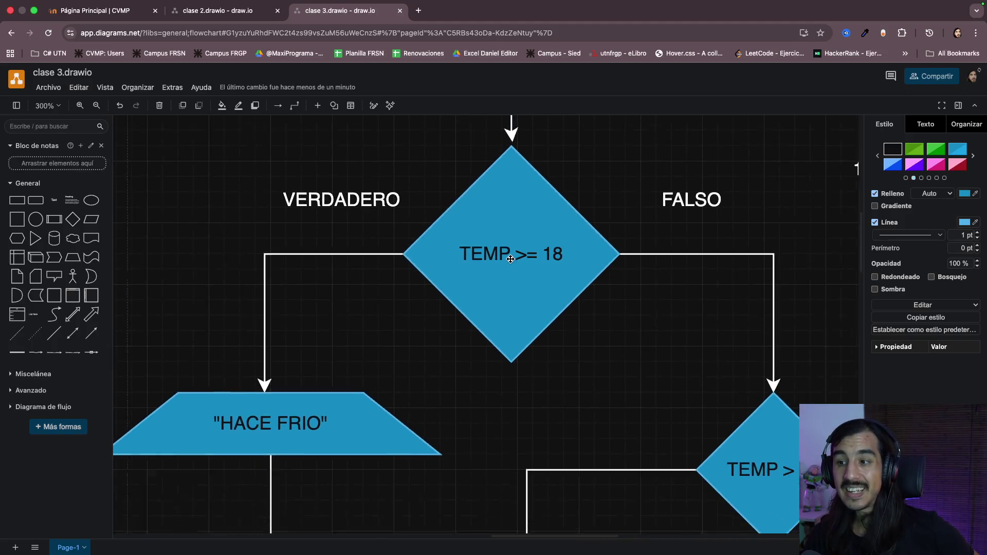
{"action": "scroll", "coordinate": [571, 262], "scroll_direction": "down", "scroll_amount": 1}
{"action": "scroll", "coordinate": [594, 263], "scroll_direction": "down", "scroll_amount": 1}
{"action": "scroll", "coordinate": [594, 263], "scroll_direction": "right", "scroll_amount": 5}
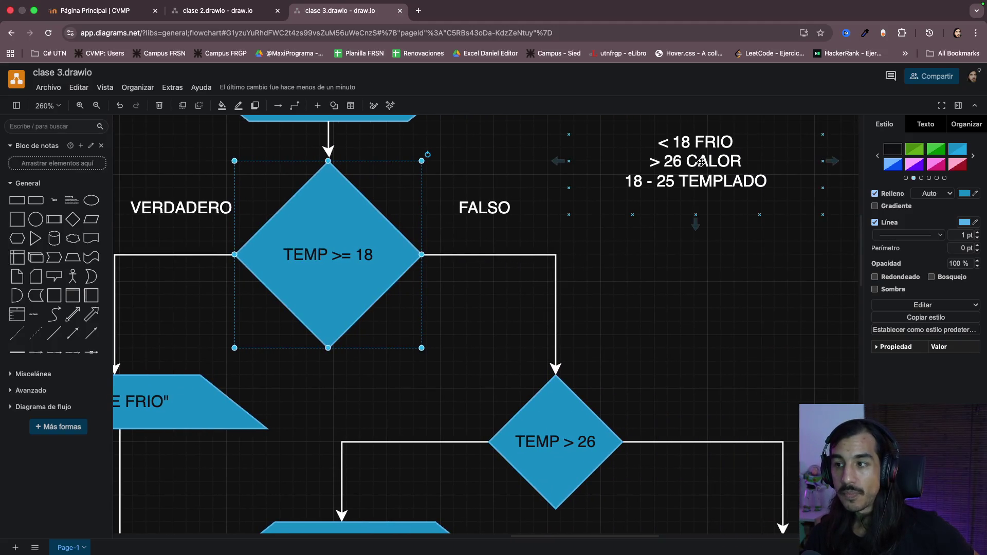
- Review the legend lines > 26 CALOR, 18 - 25 TEMPLADO and the third range without changing them
{"action": "left_click", "coordinate": [613, 207]}
{"action": "double_click", "coordinate": [613, 206]}
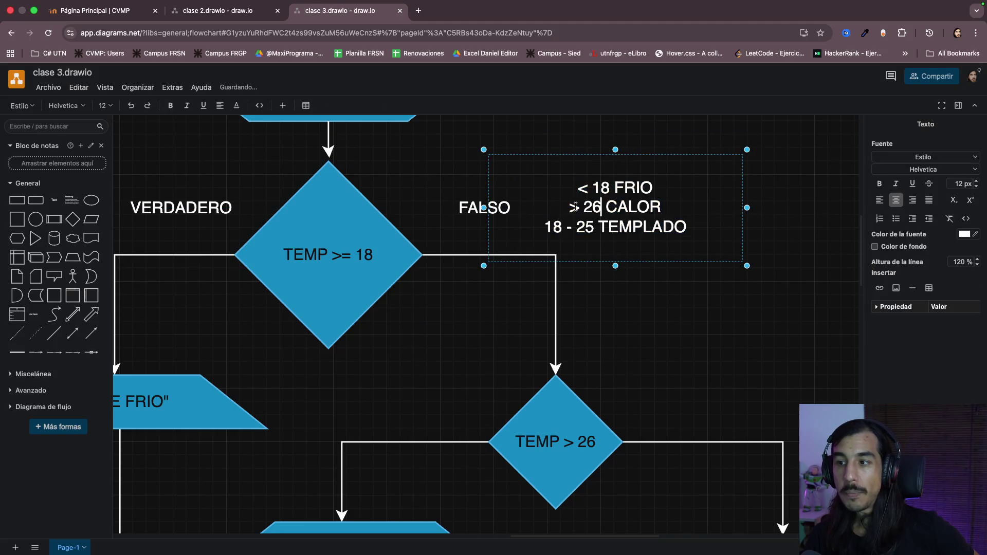
{"action": "left_click_drag", "start_coordinate": [570, 206], "coordinate": [671, 206]}
{"action": "left_click_drag", "start_coordinate": [545, 227], "coordinate": [721, 226]}
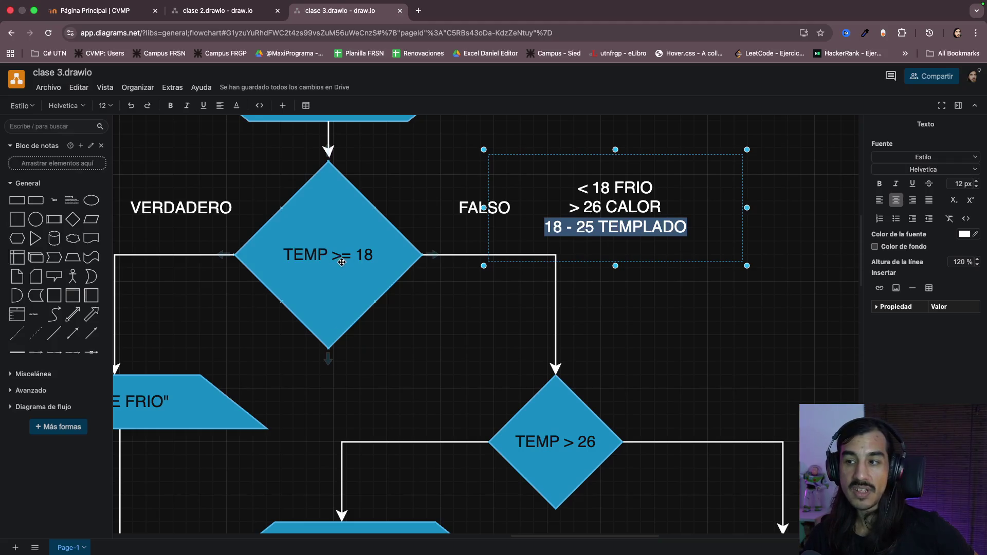
{"action": "mouse_move", "coordinate": [544, 227]}
{"action": "left_mouse_down"}
{"action": "mouse_move", "coordinate": [614, 228]}
{"action": "mouse_move", "coordinate": [655, 206]}
{"action": "left_mouse_up"}
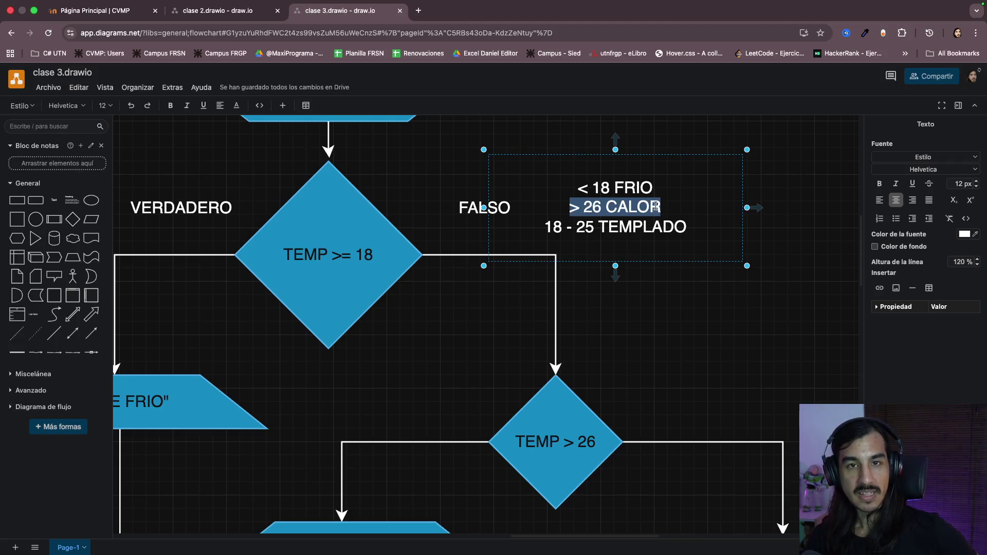
{"action": "left_click", "coordinate": [654, 207]}
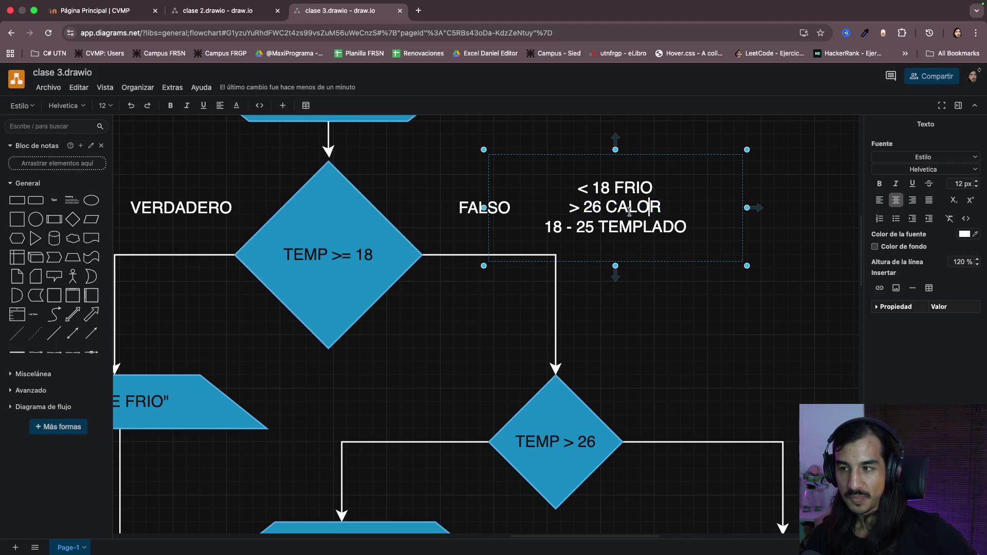
{"action": "left_click_drag", "start_coordinate": [549, 225], "coordinate": [635, 222]}
{"action": "left_click_drag", "start_coordinate": [578, 205], "coordinate": [703, 207]}
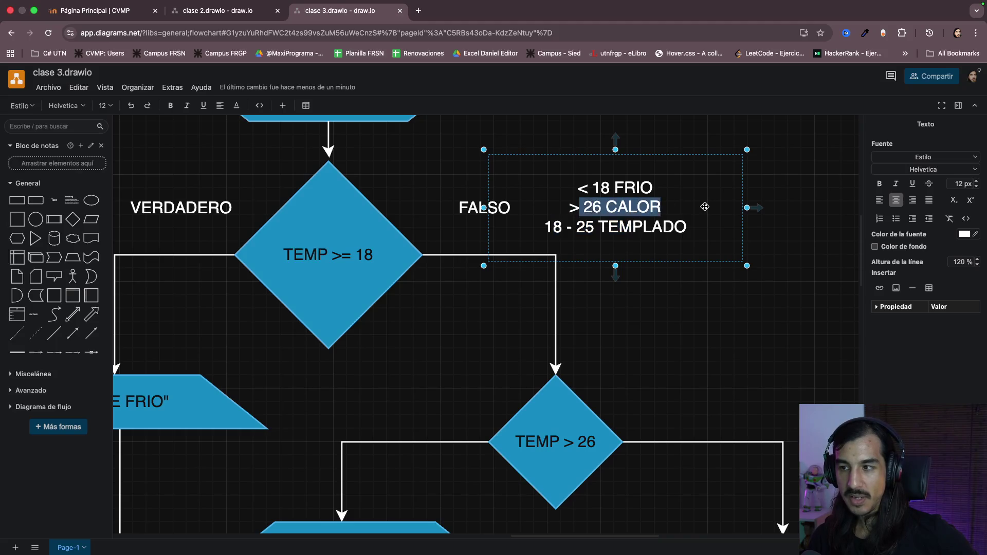
{"action": "left_click", "coordinate": [703, 207]}
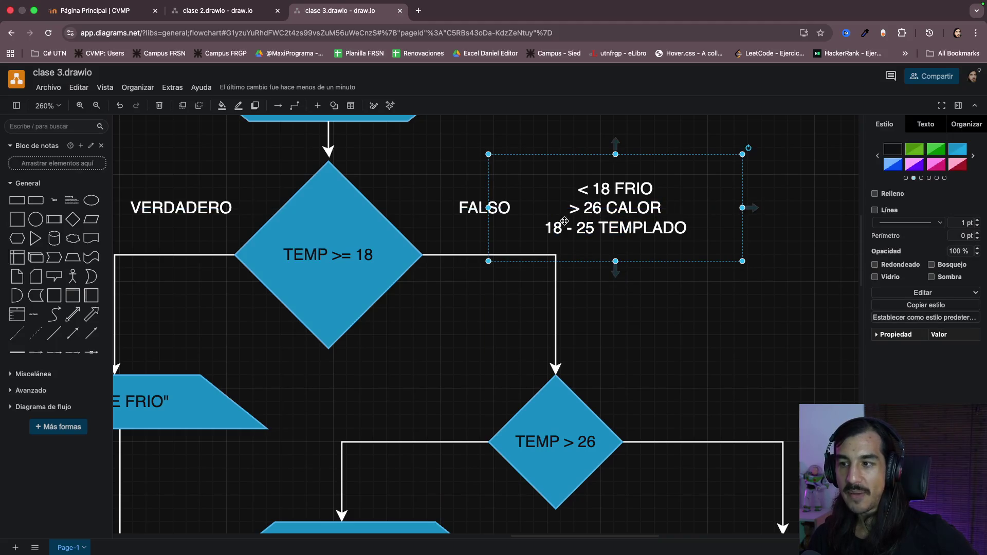
- Nudge the legend box slightly right and down
{"action": "left_click_drag", "start_coordinate": [564, 222], "coordinate": [577, 229]}
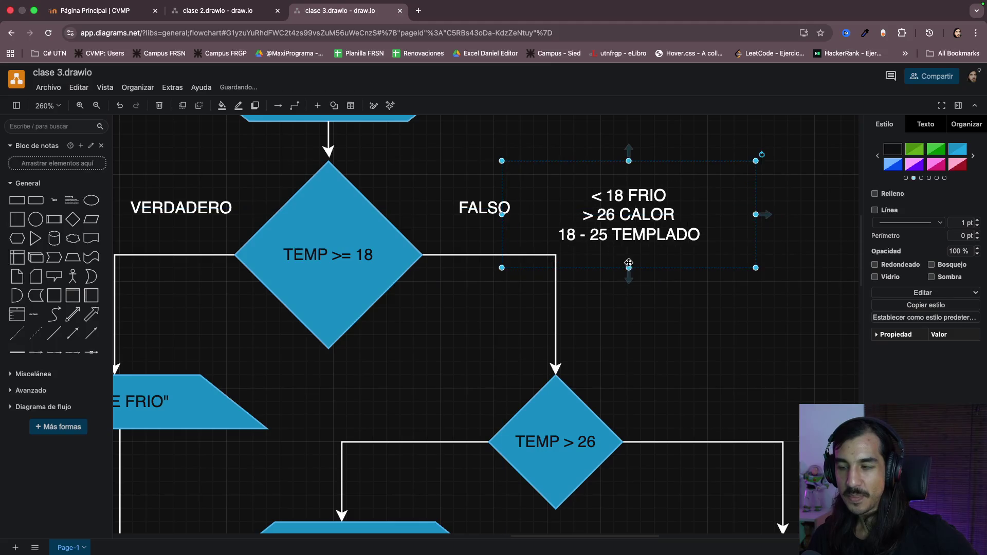
{"action": "left_click", "coordinate": [640, 316]}
{"action": "scroll", "coordinate": [640, 318], "scroll_direction": "down", "scroll_amount": 5}
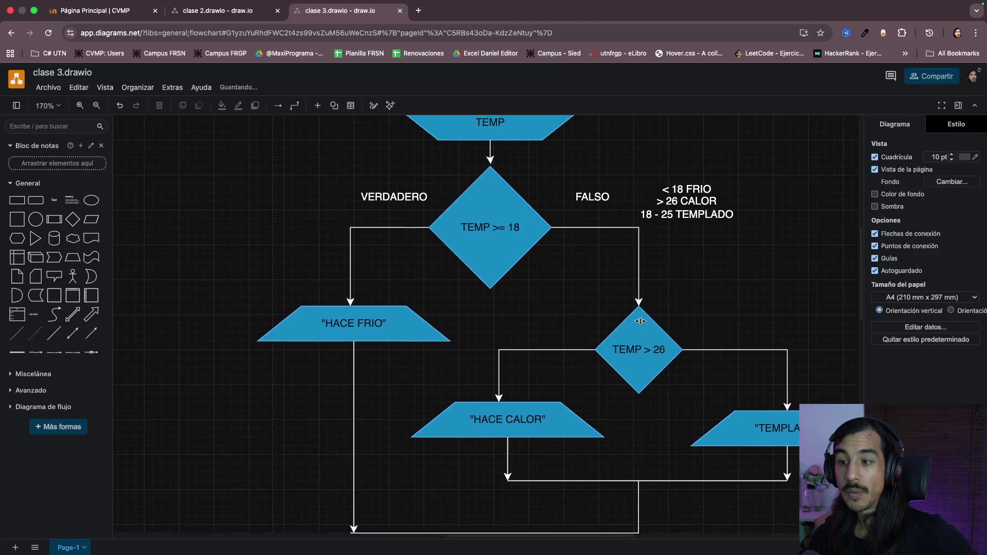
{"action": "scroll", "coordinate": [640, 320], "scroll_direction": "down", "scroll_amount": 1}
{"action": "scroll", "coordinate": [640, 321], "scroll_direction": "down", "scroll_amount": 1}
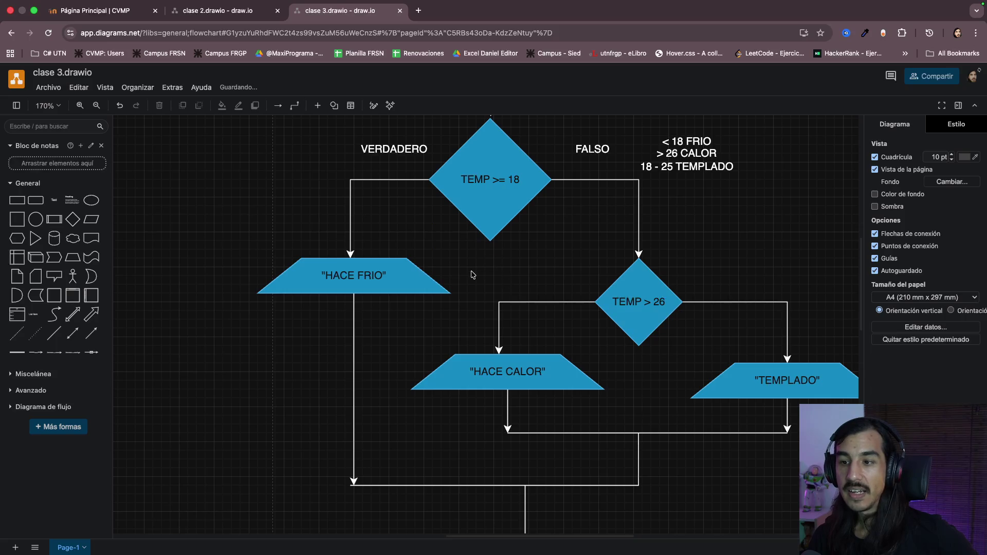
- Lift the HACE FRIO output out of the true branch, deleting and restoring it
{"action": "left_click_drag", "start_coordinate": [418, 280], "coordinate": [368, 279]}
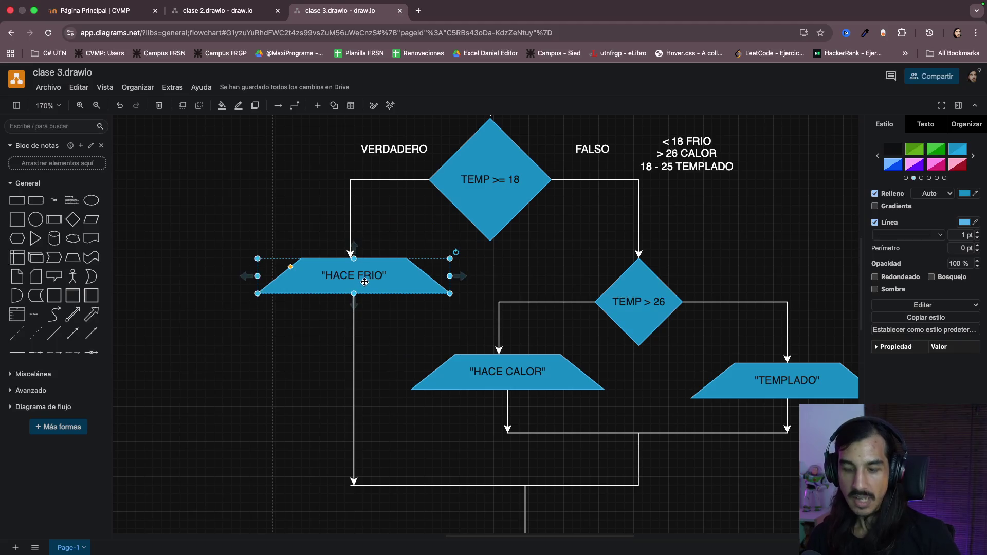
{"action": "key", "text": "Delete"}
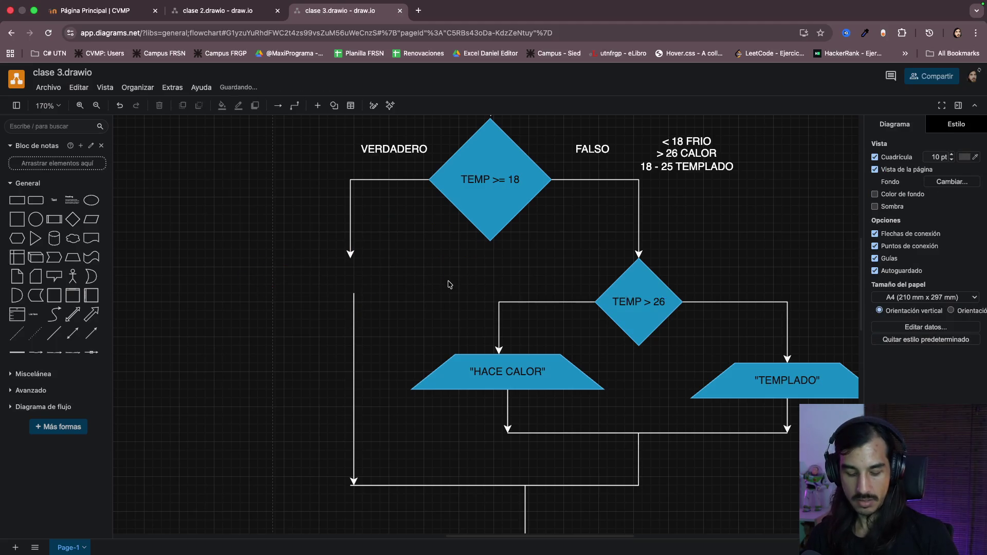
{"action": "key", "text": "ctrl+z"}
{"action": "left_click_drag", "start_coordinate": [524, 297], "coordinate": [760, 209]}
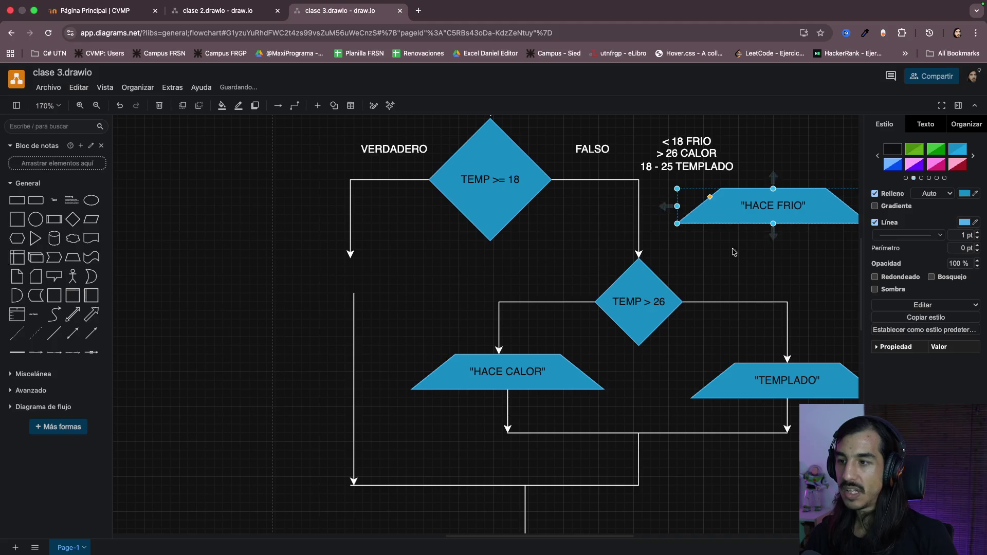
{"action": "scroll", "coordinate": [477, 261], "scroll_direction": "down", "scroll_amount": 1}
- Select the TEMP > 26 decision and the gap left in the true branch
{"action": "left_click_drag", "start_coordinate": [431, 245], "coordinate": [809, 424]}
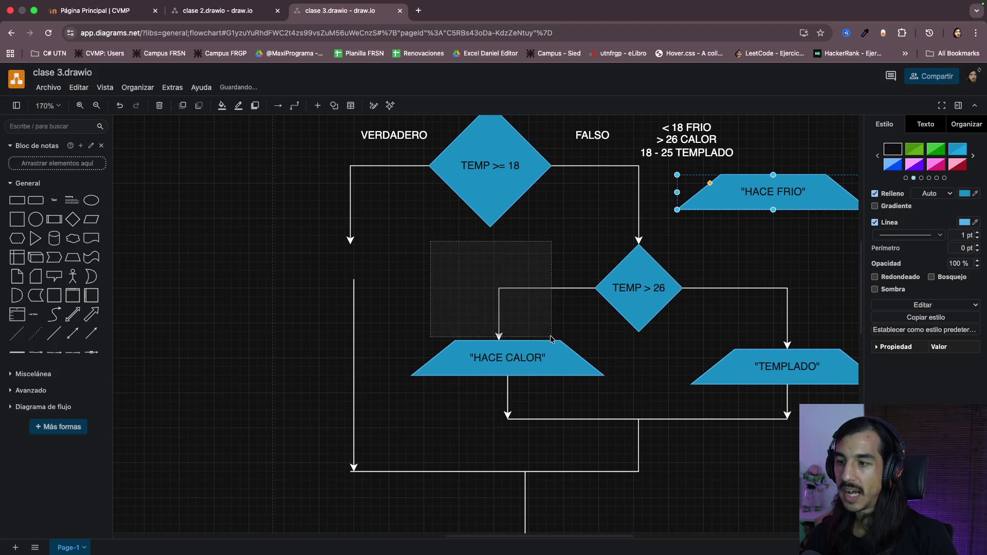
{"action": "scroll", "coordinate": [766, 469], "scroll_direction": "right", "scroll_amount": 2}
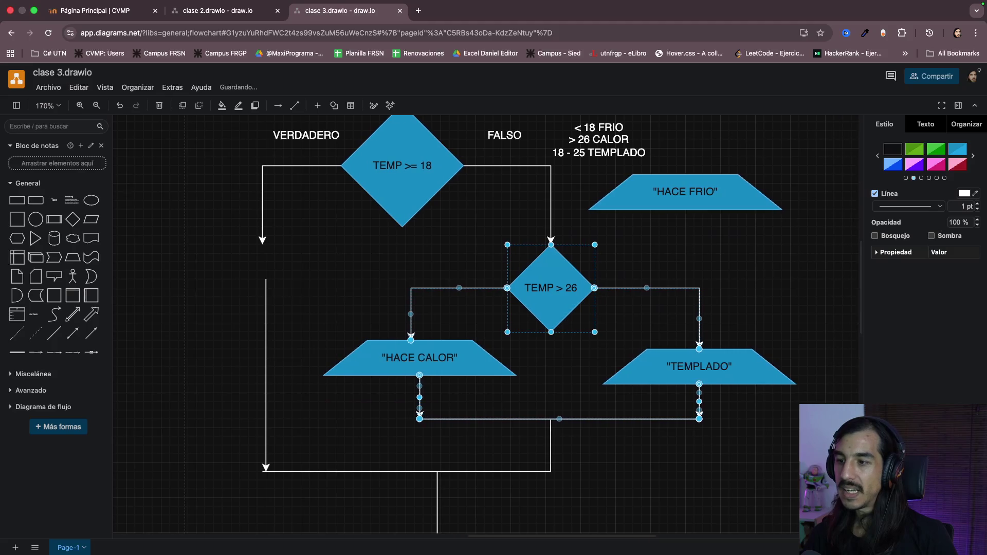
{"action": "scroll", "coordinate": [763, 471], "scroll_direction": "left", "scroll_amount": 1}
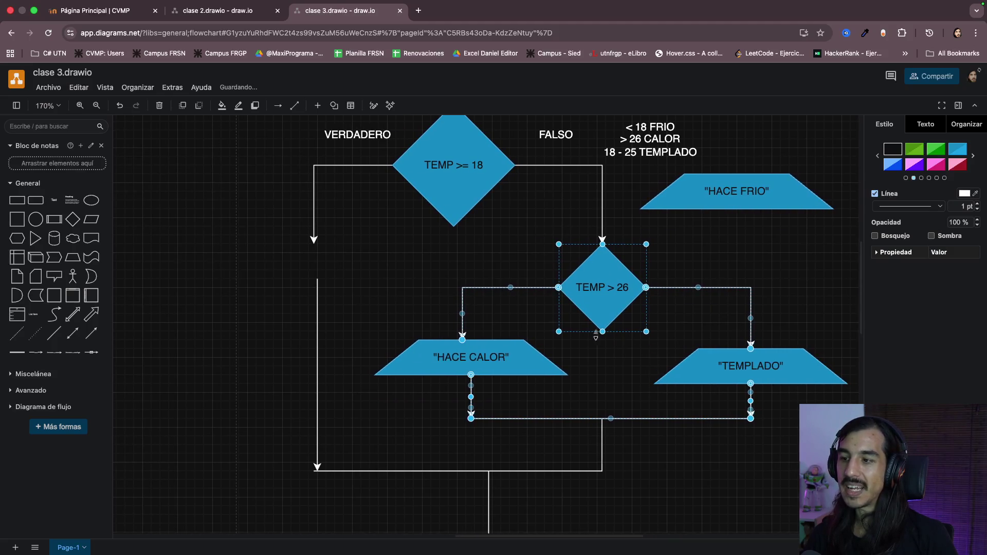
{"action": "left_click", "coordinate": [399, 258]}
{"action": "left_click_drag", "start_coordinate": [264, 229], "coordinate": [407, 332]}
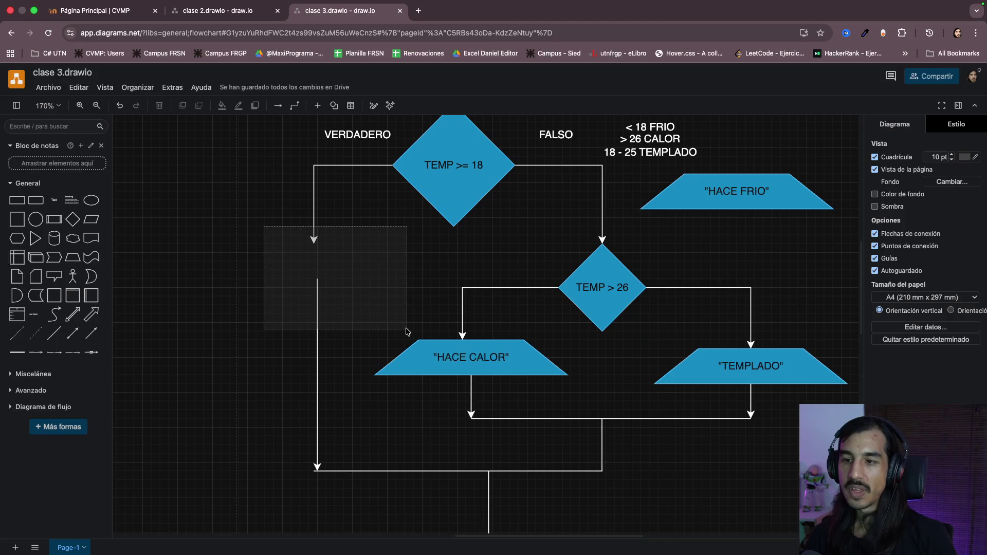
{"action": "left_click", "coordinate": [618, 289]}
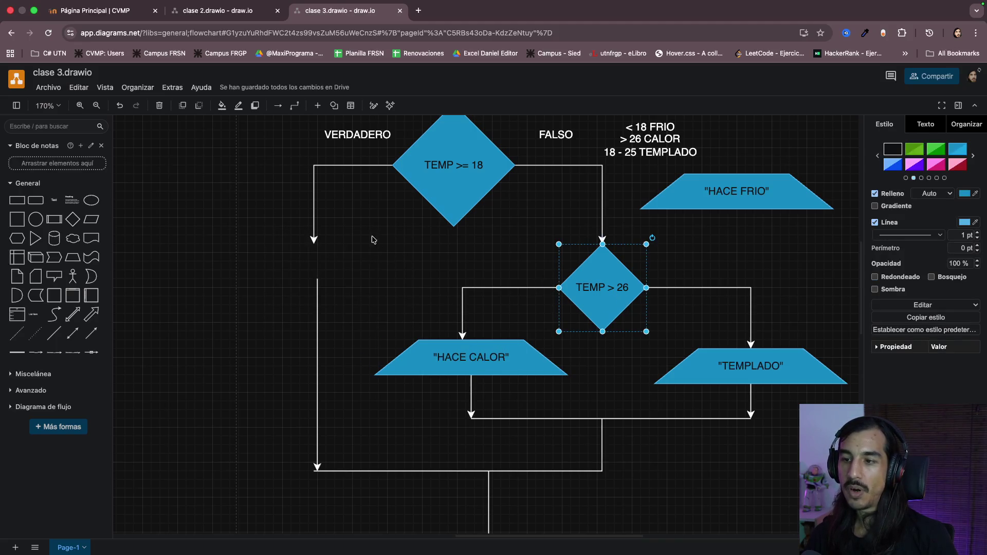
- Move the nested TEMP > 26 branch under the true side and reattach its line to the merge line
{"action": "left_click_drag", "start_coordinate": [358, 235], "coordinate": [851, 435]}
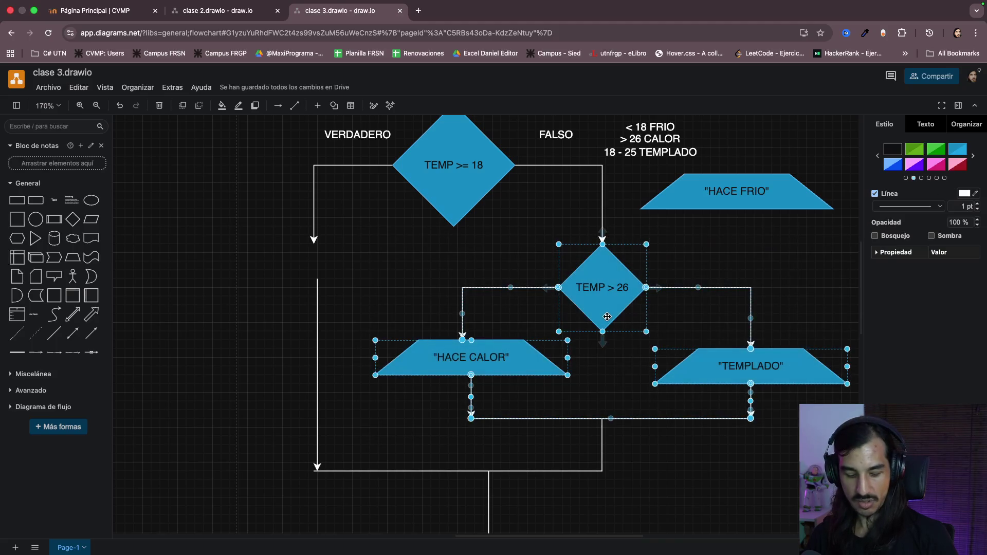
{"action": "key", "text": "ctrl+x"}
{"action": "key", "text": "ctrl+v"}
{"action": "left_click_drag", "start_coordinate": [807, 363], "coordinate": [311, 287]}
{"action": "left_click", "coordinate": [322, 427]}
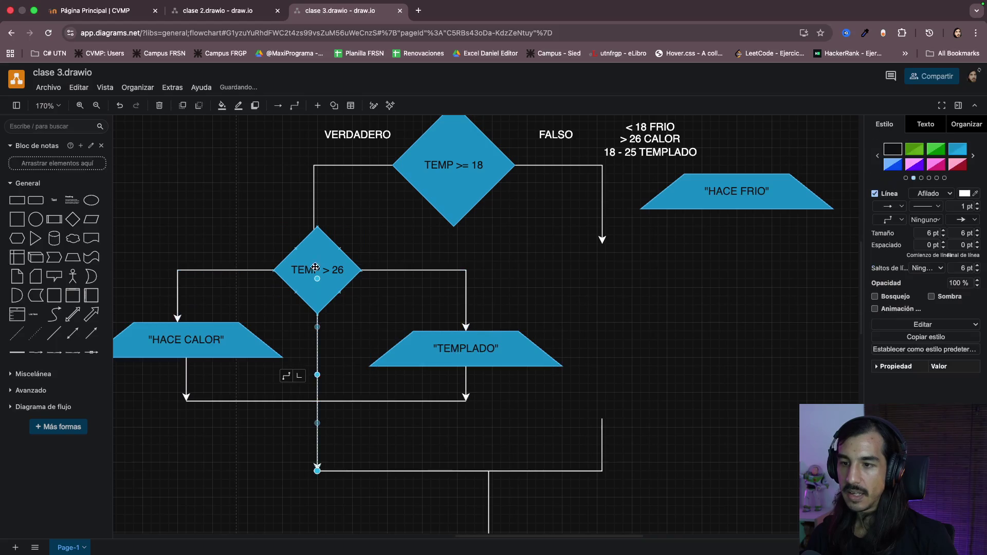
{"action": "left_click_drag", "start_coordinate": [317, 280], "coordinate": [317, 401]}
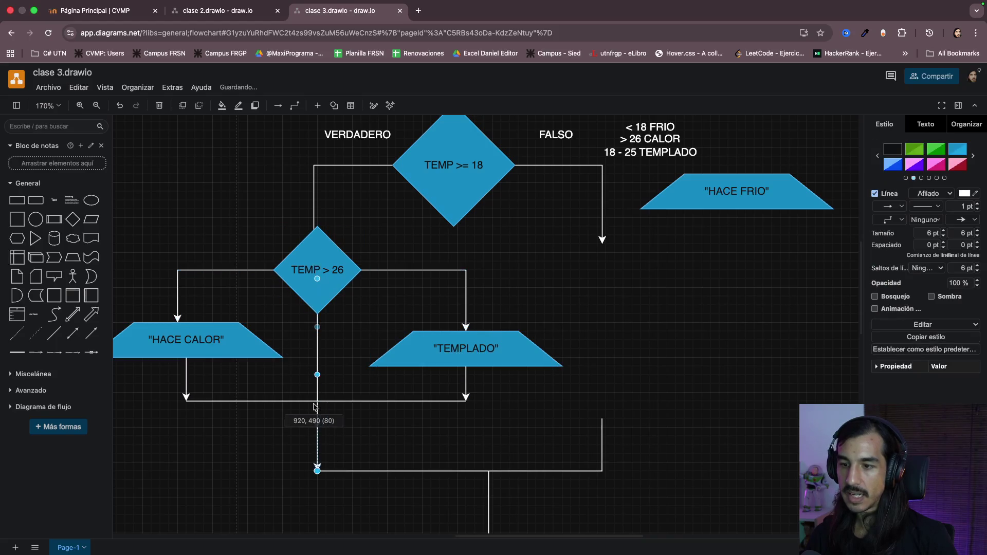
{"action": "left_click", "coordinate": [358, 422]}
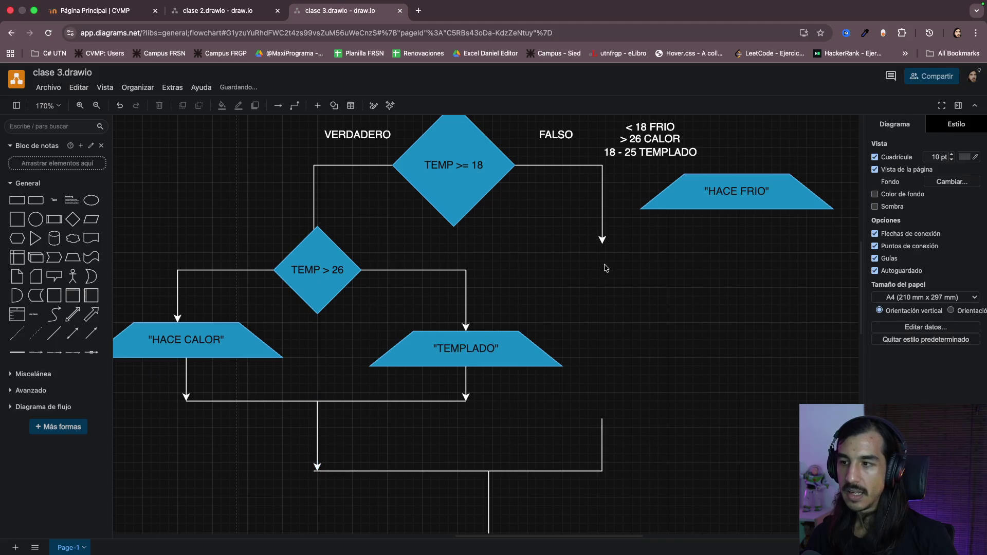
- Place HACE FRIO under the FALSO arrow and connect the right vertical line to it
{"action": "left_click_drag", "start_coordinate": [716, 200], "coordinate": [590, 269]}
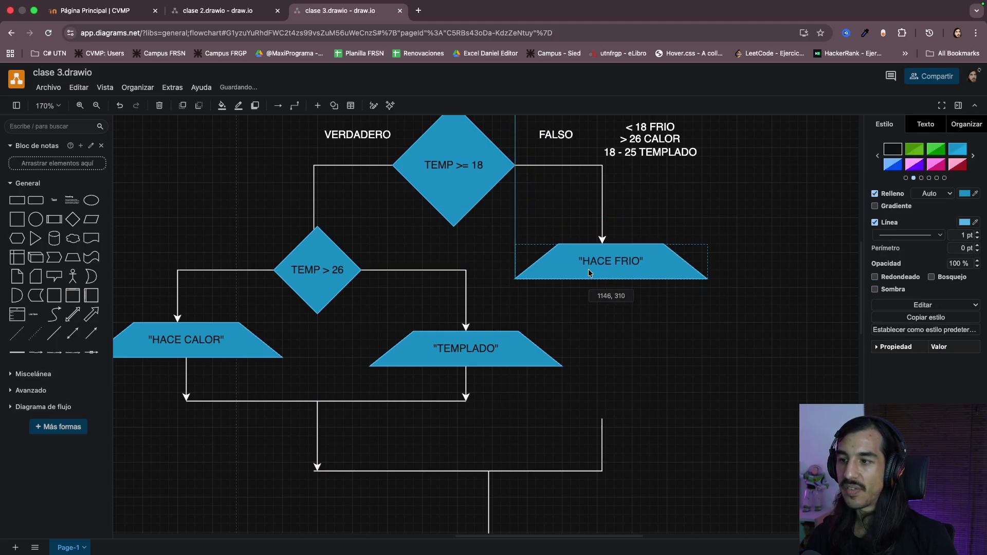
{"action": "left_click", "coordinate": [602, 429]}
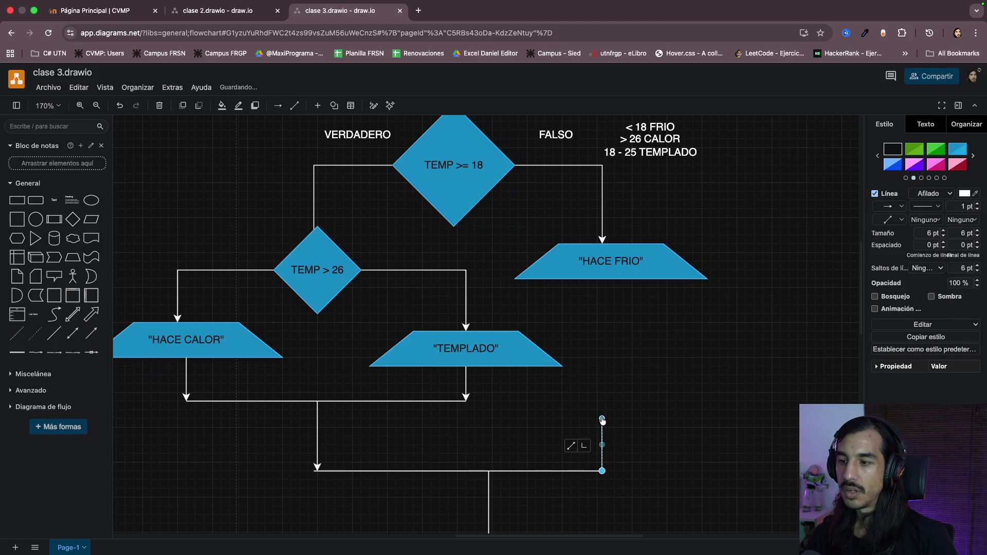
{"action": "left_click_drag", "start_coordinate": [603, 419], "coordinate": [625, 301]}
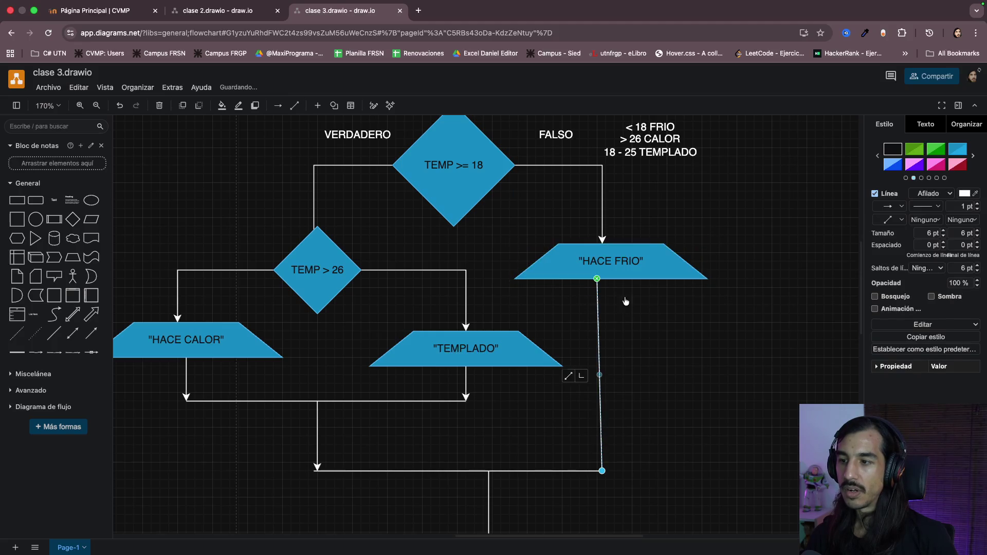
{"action": "left_click", "coordinate": [699, 345]}
{"action": "scroll", "coordinate": [716, 349], "scroll_direction": "up", "scroll_amount": 3}
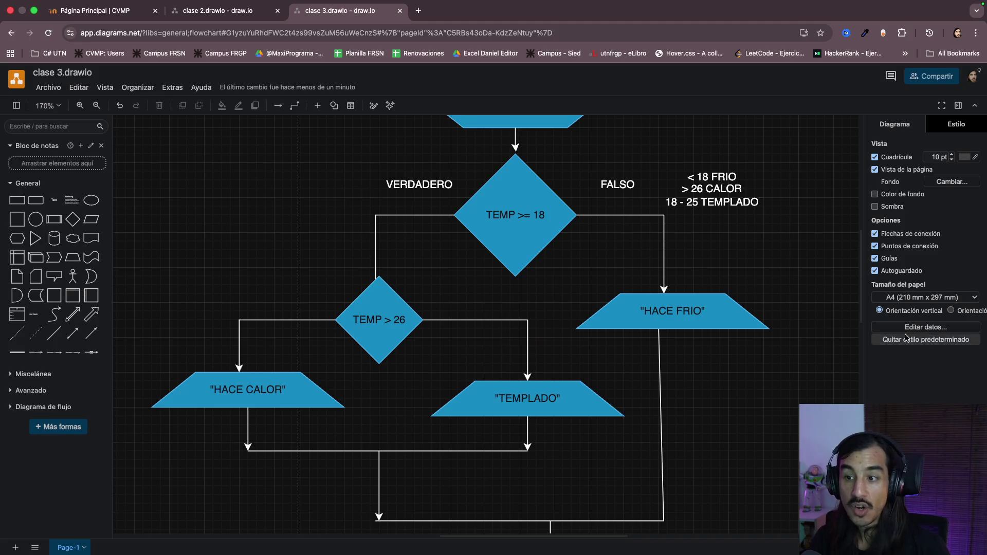
{"action": "scroll", "coordinate": [475, 349], "scroll_direction": "down", "scroll_amount": 1}
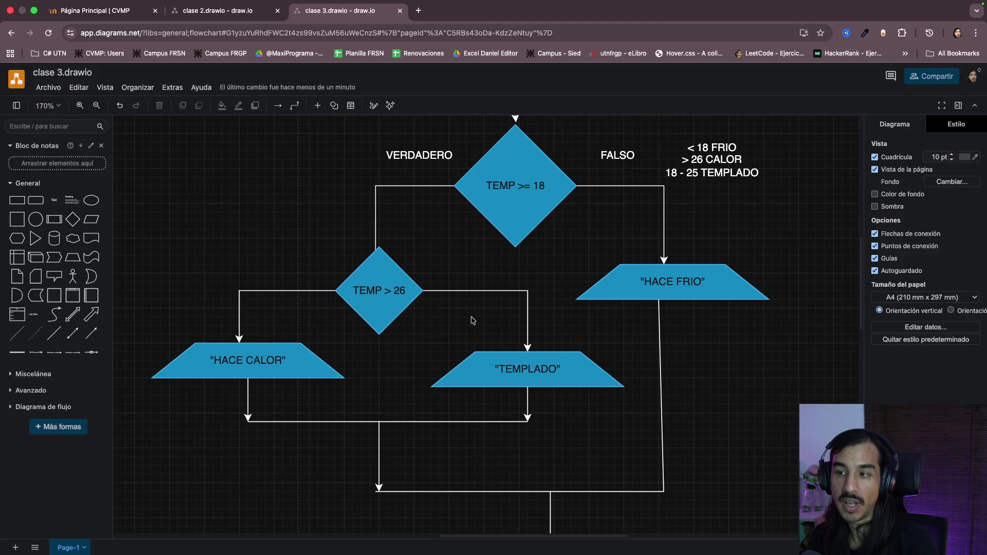
{"action": "scroll", "coordinate": [552, 167], "scroll_direction": "up", "scroll_amount": 5}
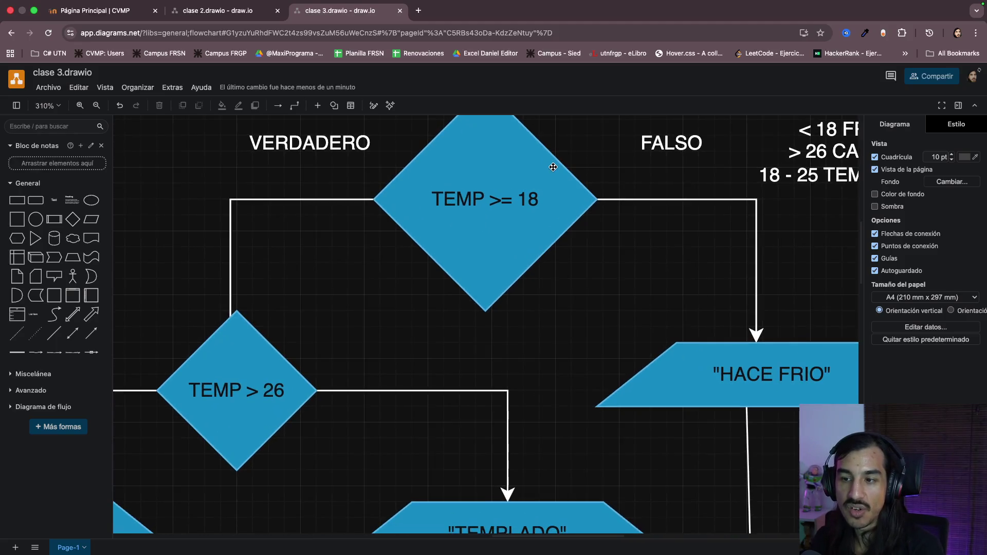
{"action": "scroll", "coordinate": [553, 167], "scroll_direction": "down", "scroll_amount": 3}
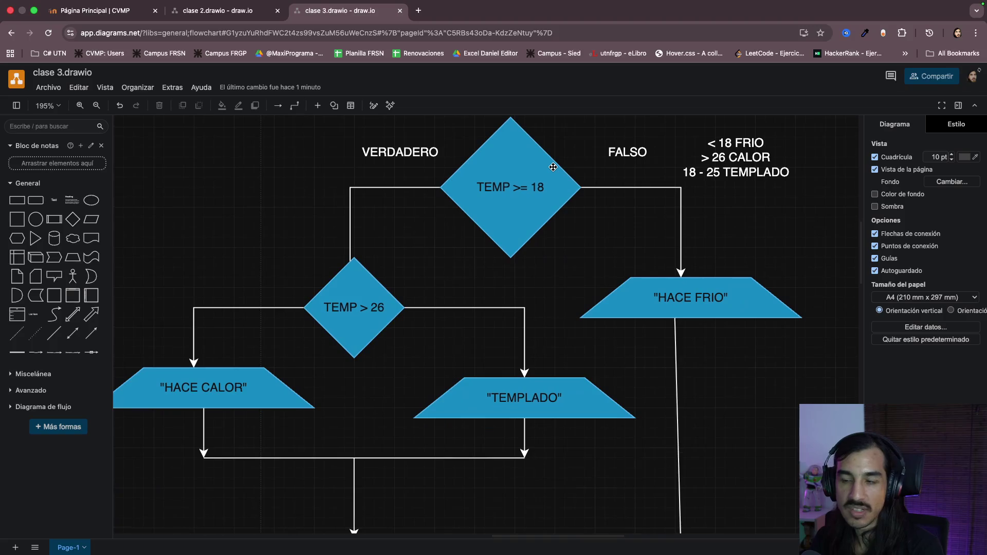
{"action": "scroll", "coordinate": [553, 167], "scroll_direction": "down", "scroll_amount": 1}
{"action": "scroll", "coordinate": [552, 167], "scroll_direction": "down", "scroll_amount": 1}
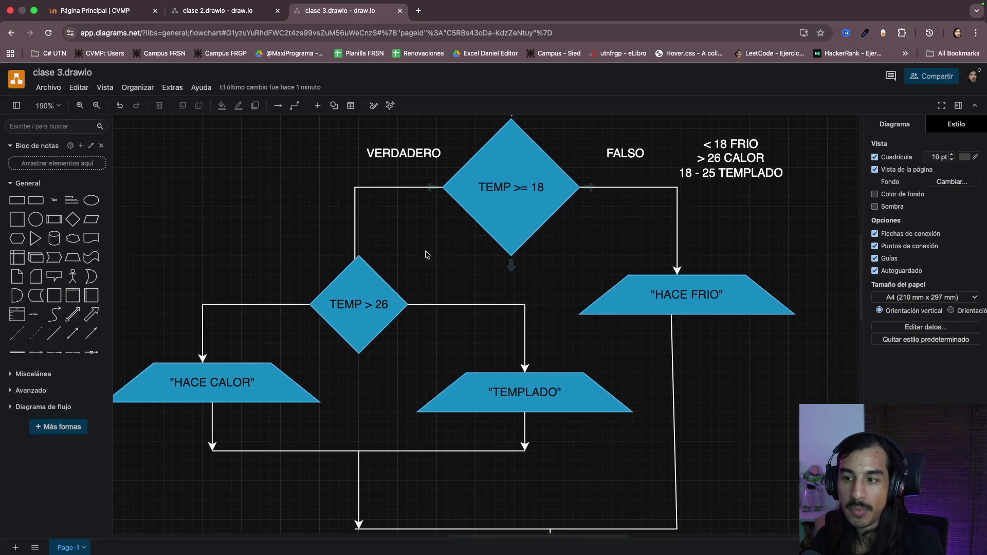
{"action": "scroll", "coordinate": [382, 275], "scroll_direction": "left", "scroll_amount": 2}
{"action": "left_click", "coordinate": [400, 311]}
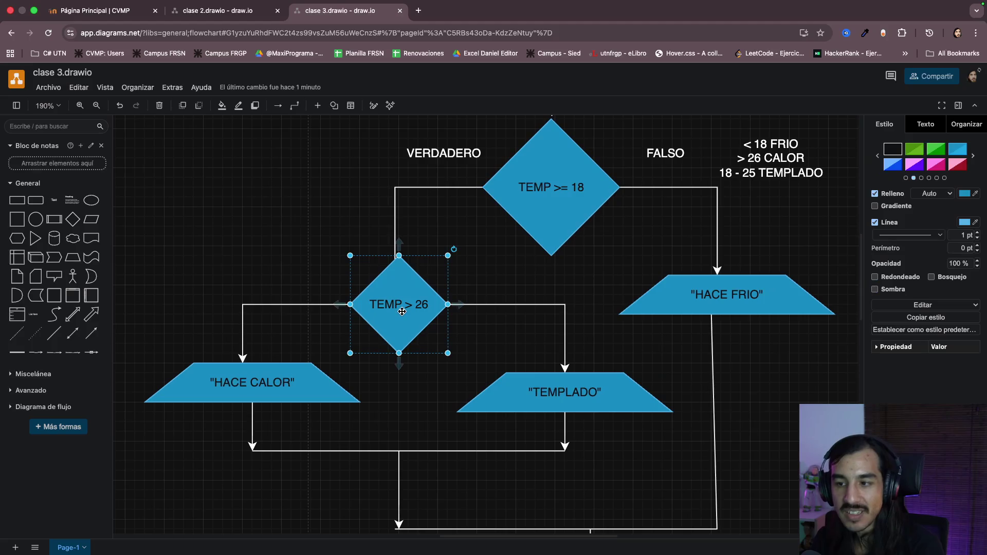
{"action": "key", "text": "Tab"}
{"action": "left_click", "coordinate": [545, 393]}
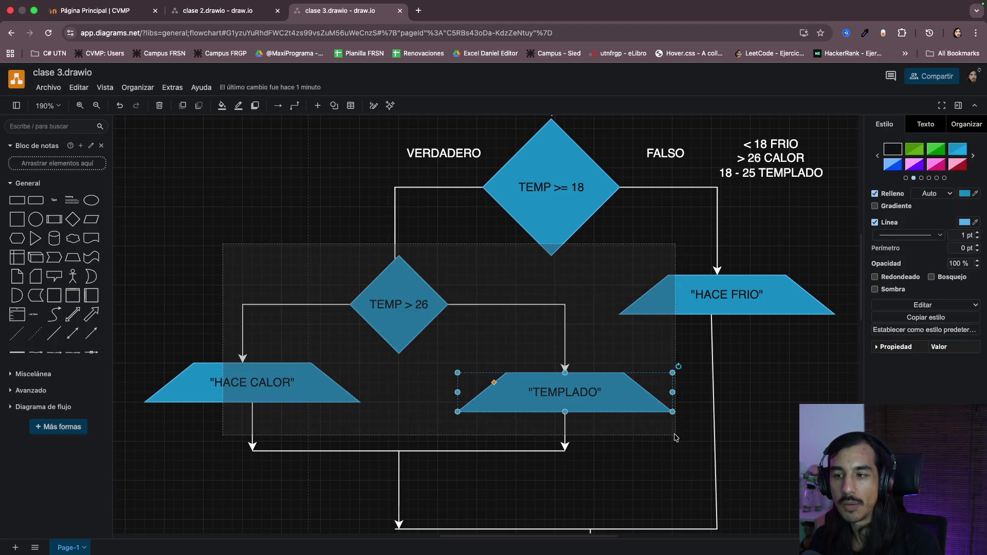
{"action": "left_click_drag", "start_coordinate": [222, 242], "coordinate": [713, 462]}
{"action": "left_click", "coordinate": [620, 213]}
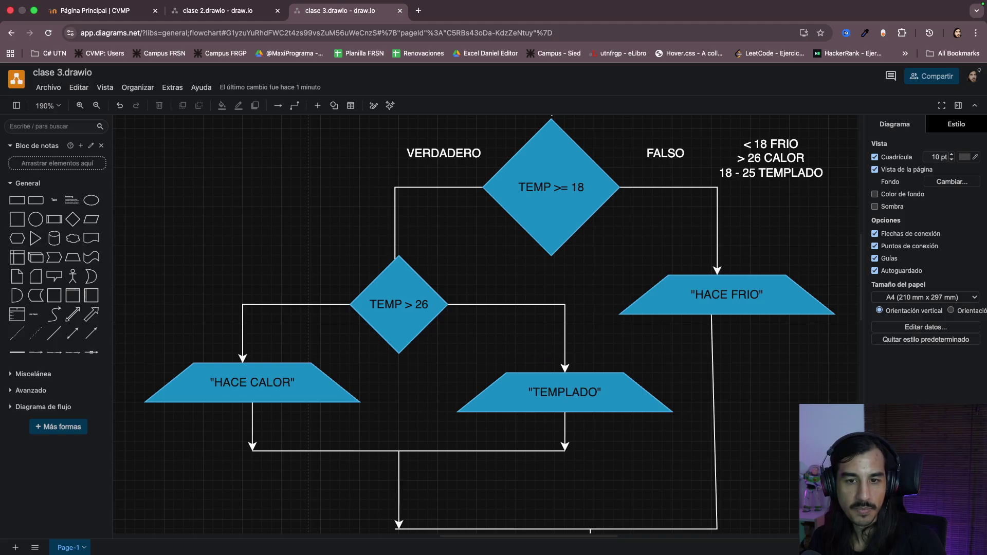
{"action": "key", "text": "super+Tab"}
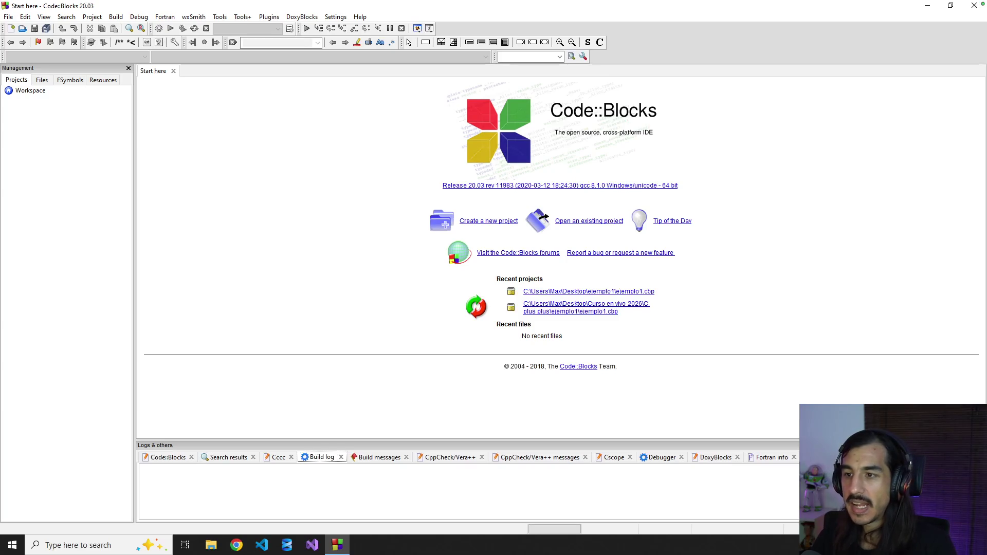
- Start a new Console application project in C++
{"action": "left_click", "coordinate": [480, 222]}
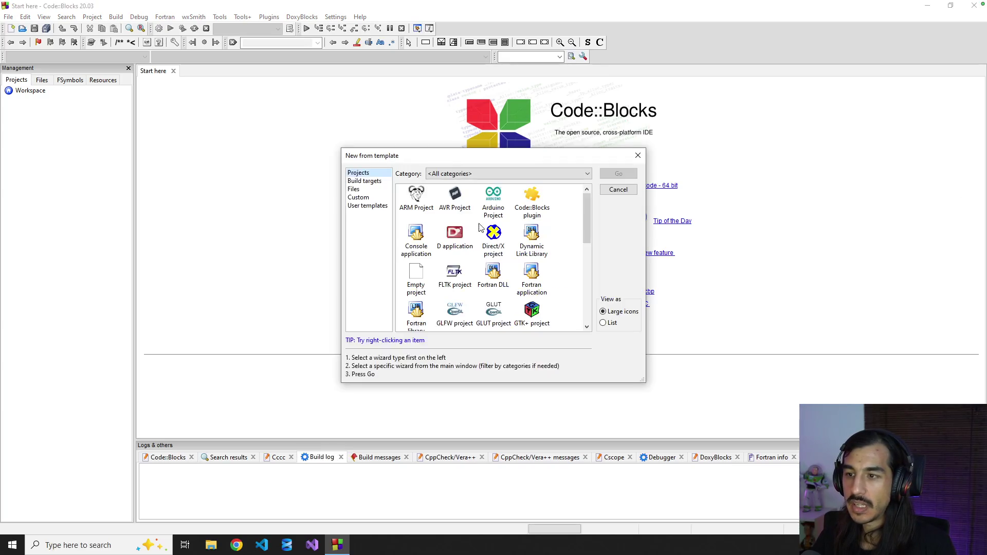
{"action": "left_click", "coordinate": [411, 240]}
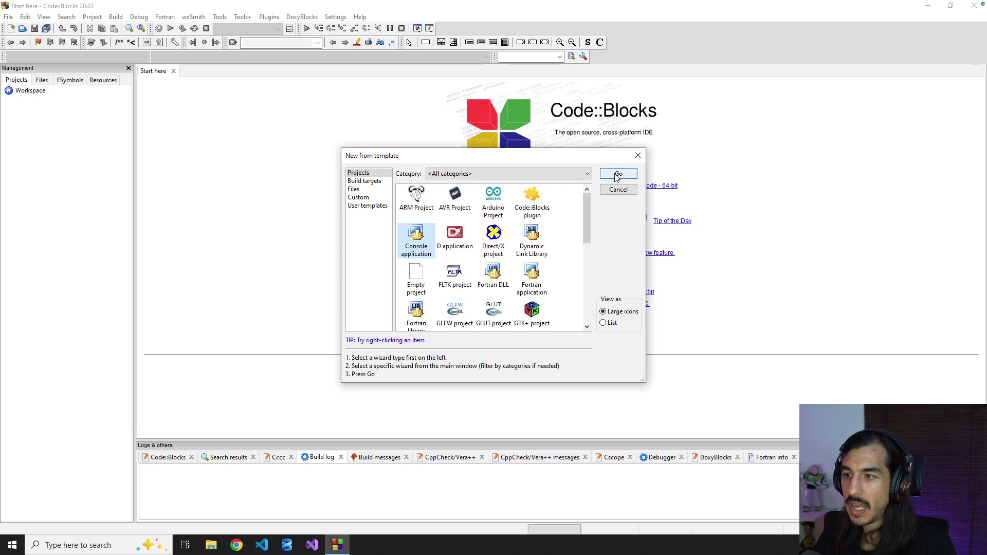
{"action": "left_click", "coordinate": [615, 174]}
{"action": "left_click", "coordinate": [553, 385]}
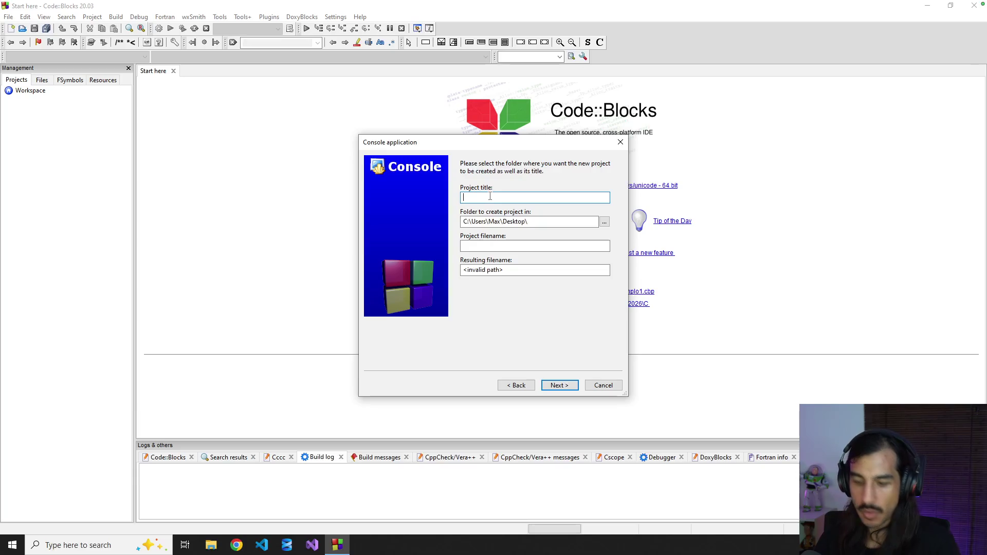
{"action": "type", "text": "ejemplo"}
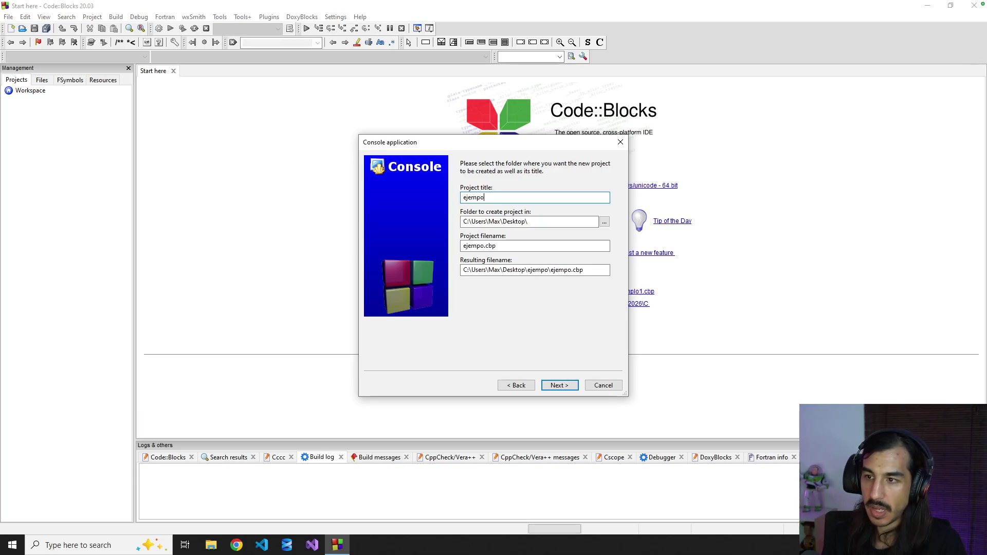
{"action": "type", "text": "_if"}
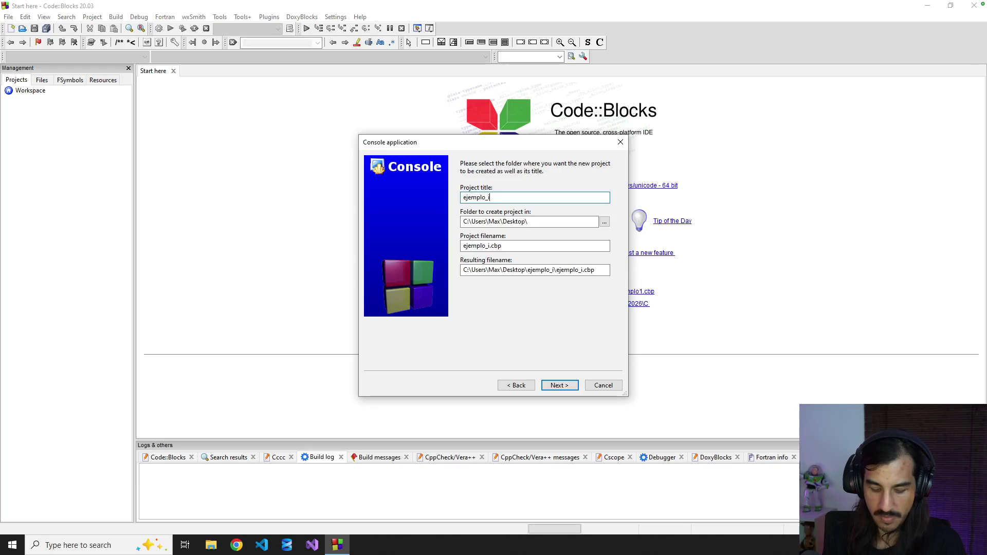
- Name the project ejemplo_if in the Curso en vivo 2026 C plus plus folder and finish creating it
{"action": "left_click", "coordinate": [605, 222]}
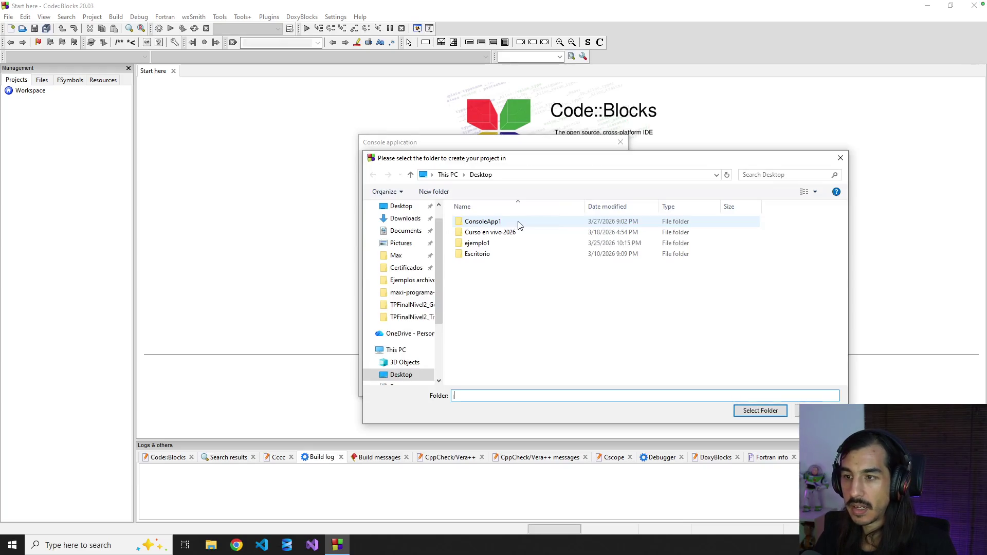
{"action": "double_click", "coordinate": [510, 235]}
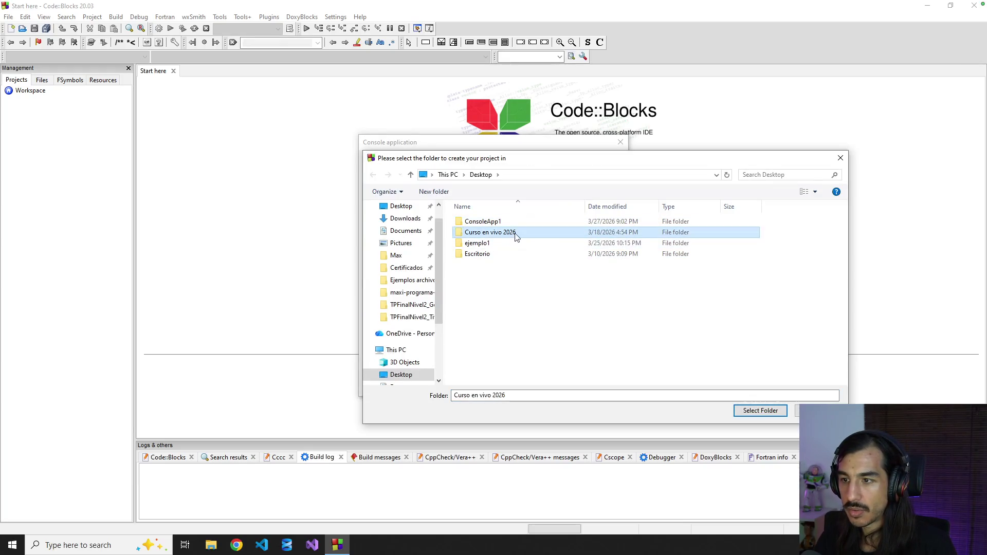
{"action": "double_click", "coordinate": [508, 224]}
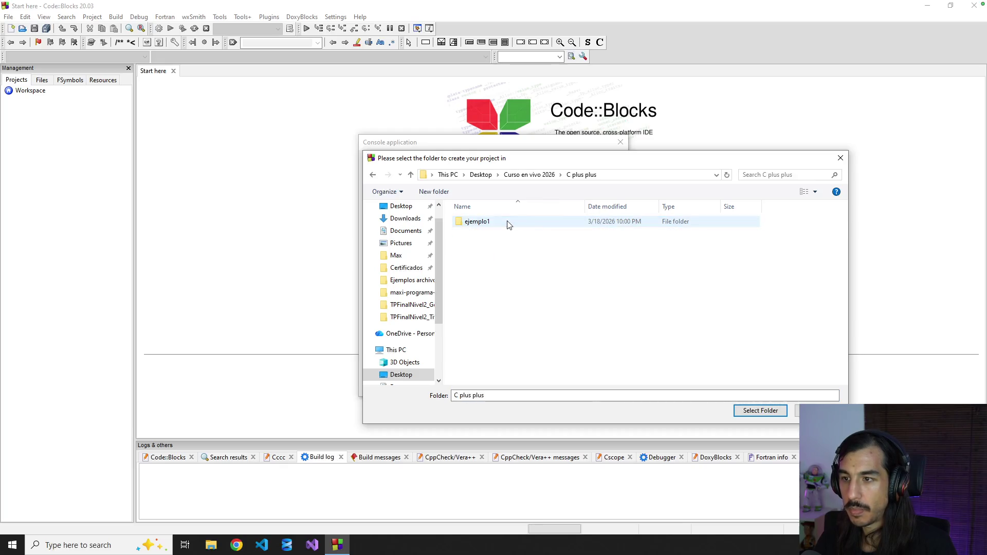
{"action": "left_click", "coordinate": [760, 411]}
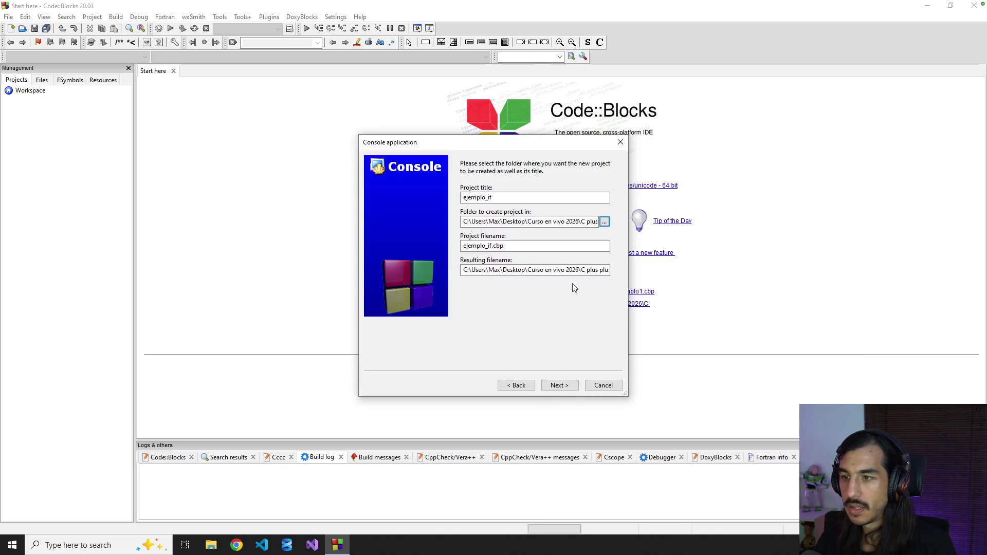
{"action": "left_click", "coordinate": [564, 386]}
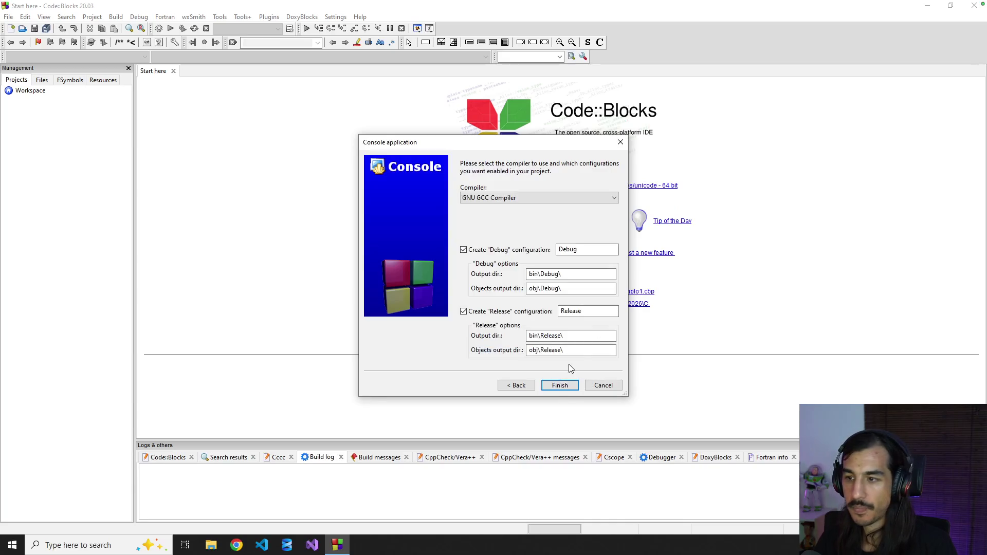
{"action": "left_click", "coordinate": [556, 388]}
- Open the project's main.cpp from Sources
{"action": "left_click", "coordinate": [19, 108]}
{"action": "double_click", "coordinate": [57, 118]}
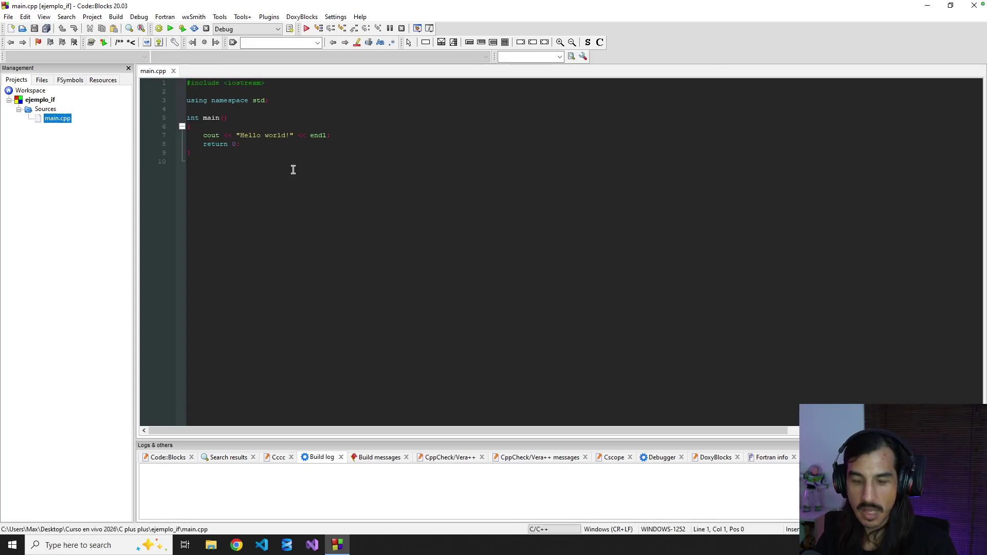
{"action": "scroll", "coordinate": [293, 168], "scroll_direction": "up", "scroll_amount": 4, "text": "ctrl"}
{"action": "scroll", "coordinate": [293, 170], "scroll_direction": "up", "scroll_amount": 1, "text": "ctrl"}
{"action": "scroll", "coordinate": [293, 169], "scroll_direction": "down", "scroll_amount": 3, "text": "ctrl"}
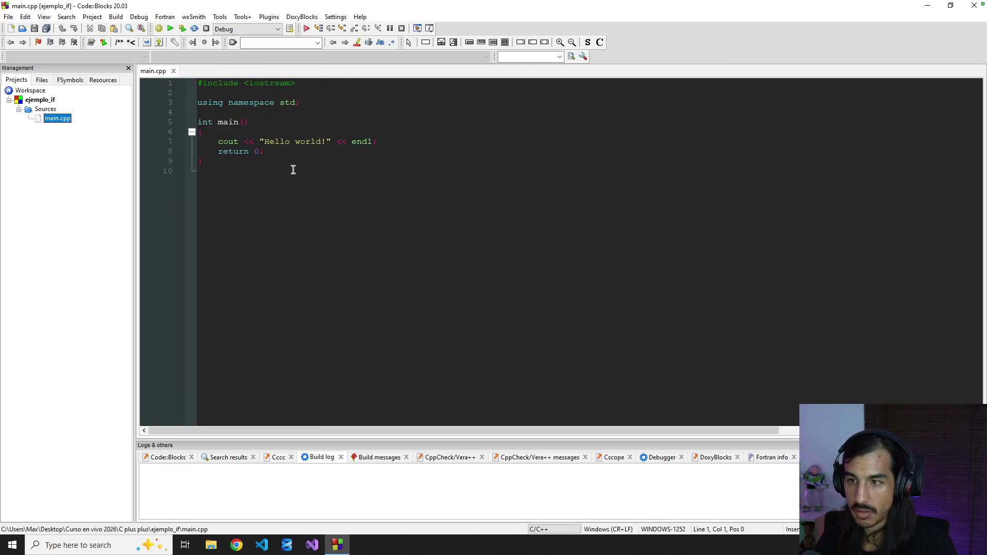
{"action": "scroll", "coordinate": [293, 170], "scroll_direction": "up", "scroll_amount": 2, "text": "ctrl"}
{"action": "scroll", "coordinate": [293, 170], "scroll_direction": "down", "scroll_amount": 1, "text": "ctrl"}
{"action": "scroll", "coordinate": [293, 169], "scroll_direction": "up", "scroll_amount": 1, "text": "ctrl"}
{"action": "scroll", "coordinate": [293, 169], "scroll_direction": "up", "scroll_amount": 2, "text": "ctrl"}
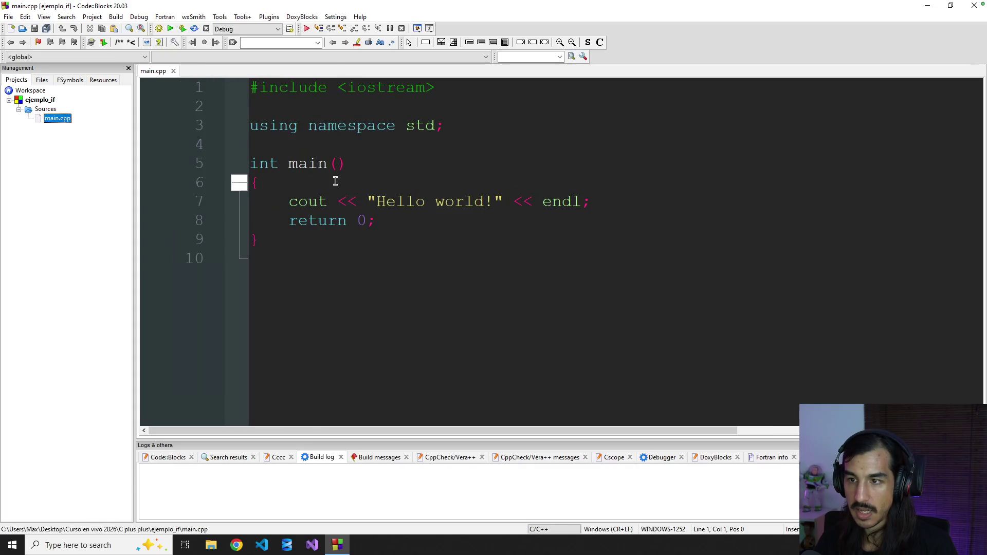
{"action": "scroll", "coordinate": [389, 213], "scroll_direction": "down", "scroll_amount": 1, "text": "ctrl"}
{"action": "scroll", "coordinate": [388, 212], "scroll_direction": "down", "scroll_amount": 2, "text": "ctrl"}
{"action": "scroll", "coordinate": [389, 213], "scroll_direction": "up", "scroll_amount": 2, "text": "ctrl"}
{"action": "scroll", "coordinate": [389, 213], "scroll_direction": "down", "scroll_amount": 1, "text": "ctrl"}
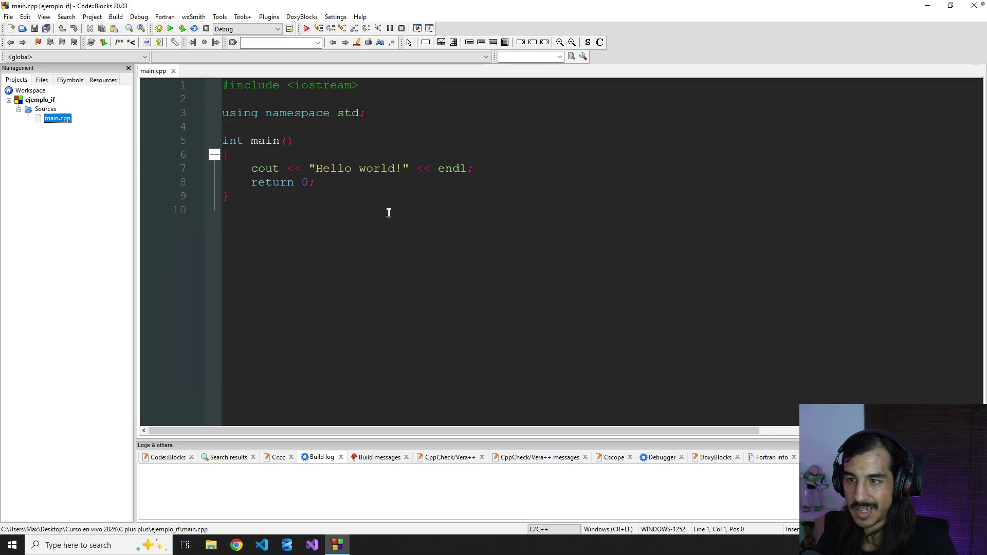
- Add blank lines inside main after the opening brace and before the return statement
{"action": "left_click", "coordinate": [410, 198]}
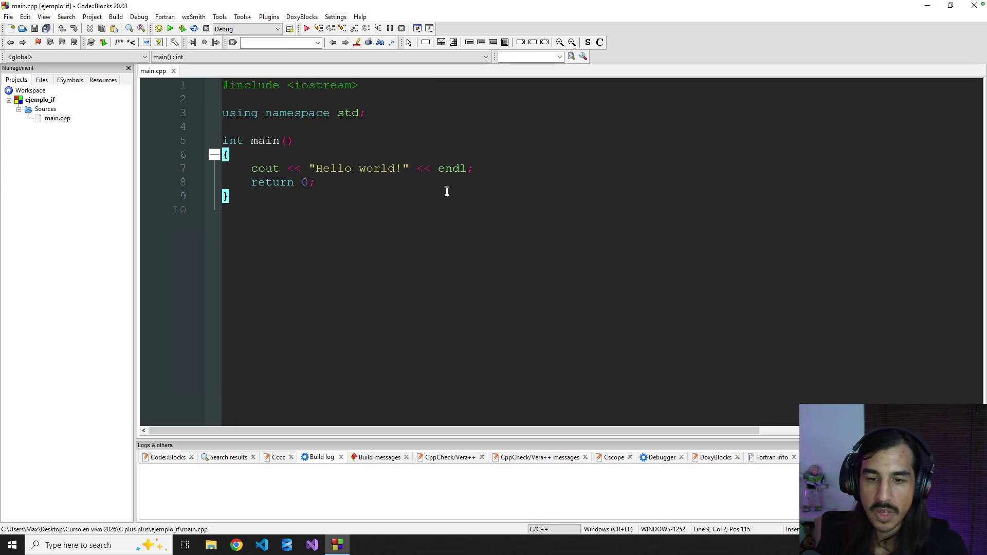
{"action": "left_click", "coordinate": [491, 176]}
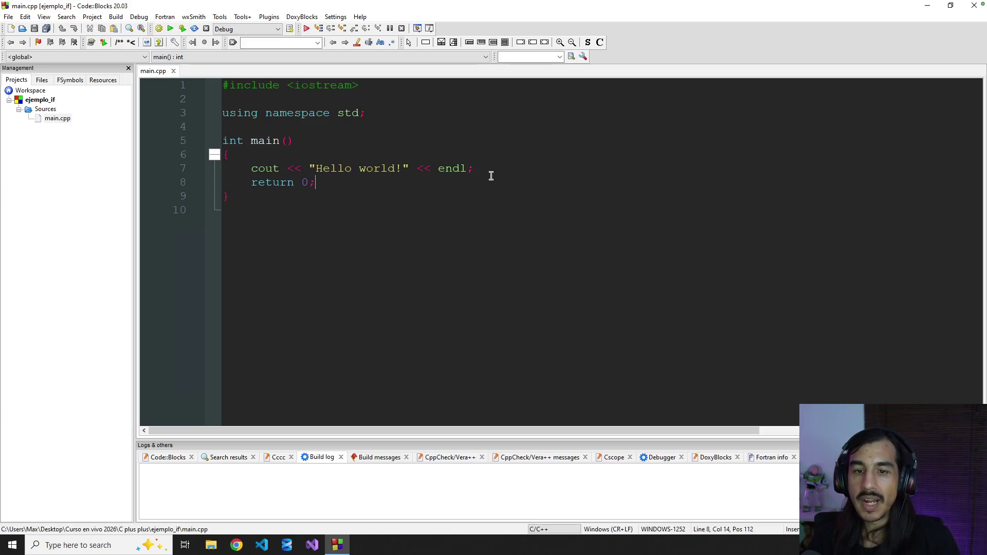
{"action": "left_click", "coordinate": [519, 163]}
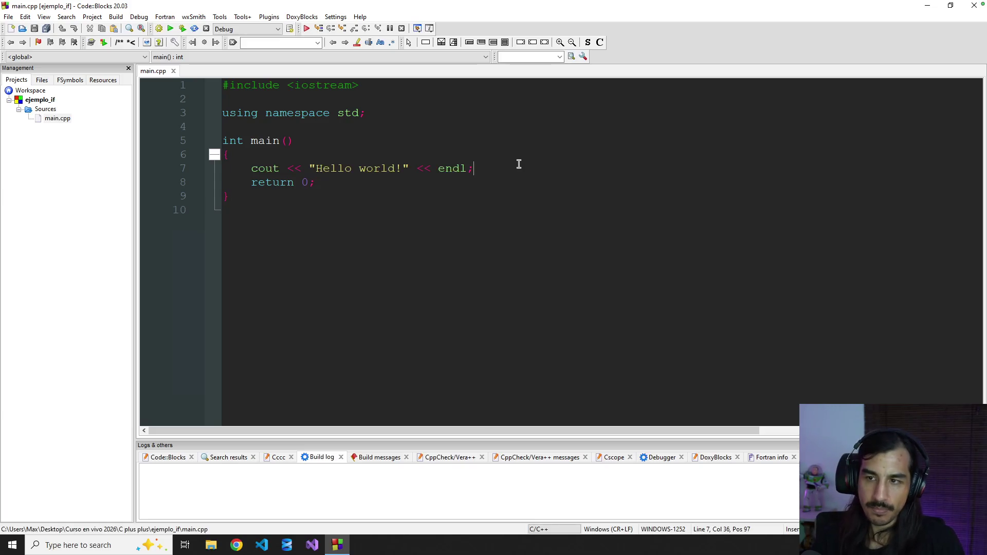
{"action": "left_click", "coordinate": [252, 154]}
{"action": "key", "text": "Return"}
{"action": "key", "text": "Return"}
{"action": "key", "text": "Return"}
{"action": "key", "text": "Return"}
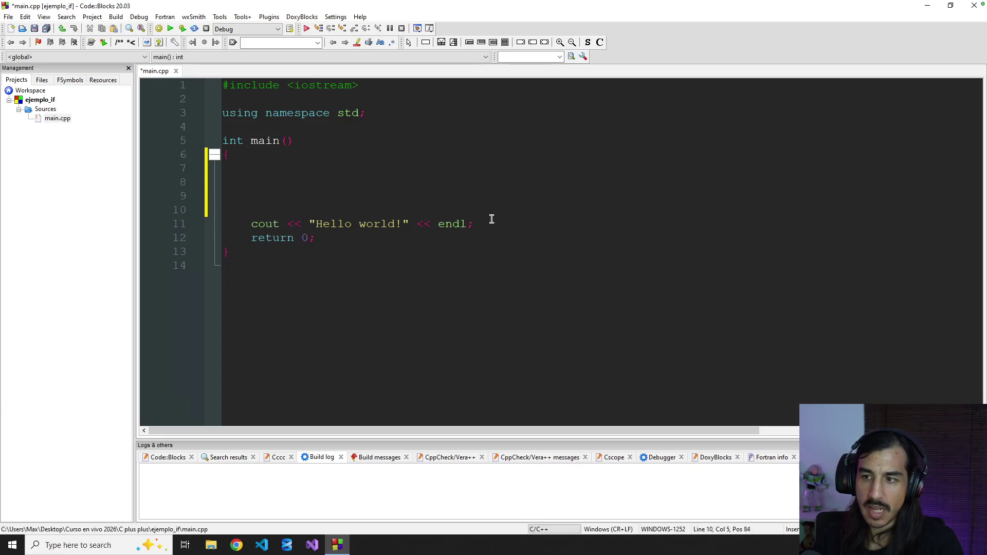
{"action": "left_click", "coordinate": [249, 237]}
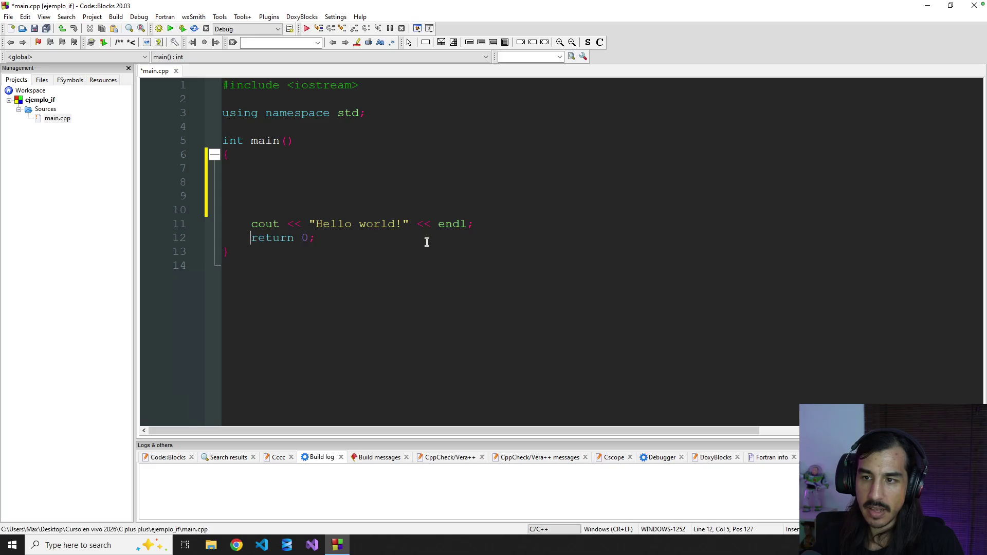
{"action": "key", "text": "Return"}
{"action": "key", "text": "Return"}
{"action": "key", "text": "Return"}
{"action": "key", "text": "Return"}
{"action": "key", "text": "Return"}
{"action": "key", "text": "Return"}
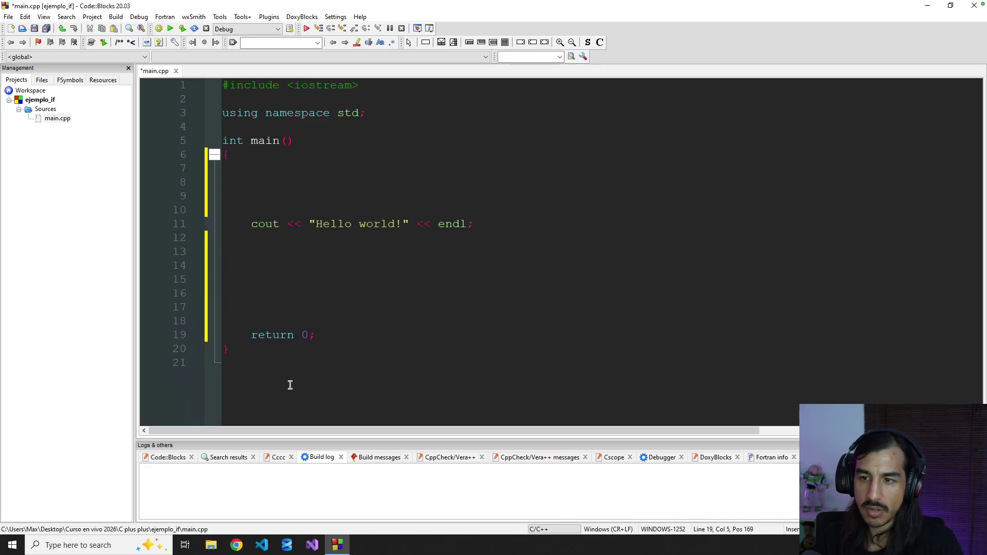
{"action": "left_click_drag", "start_coordinate": [216, 344], "coordinate": [157, 328]}
{"action": "left_click_drag", "start_coordinate": [223, 154], "coordinate": [163, 71]}
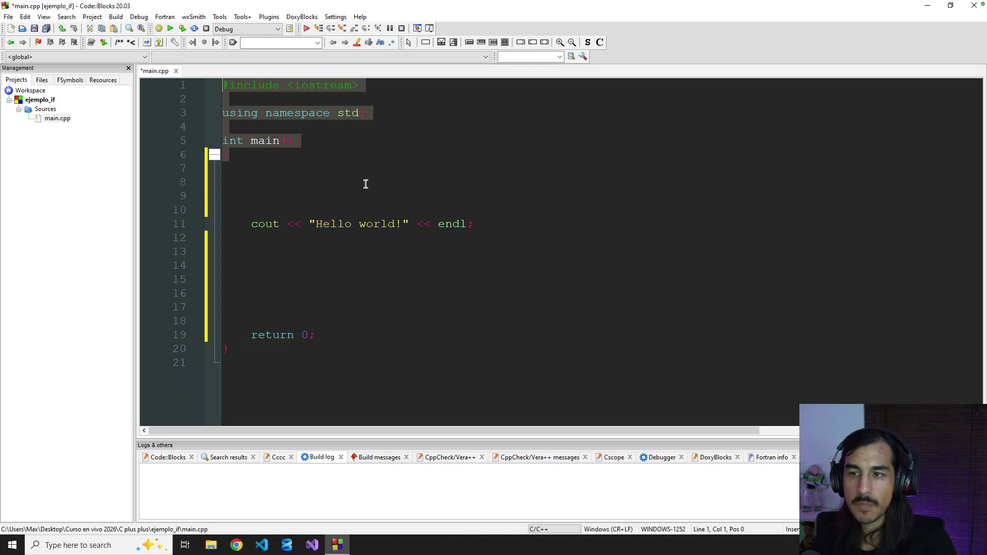
{"action": "left_click", "coordinate": [410, 182]}
- Comment out the Hello world cout line with // and save the file
{"action": "left_click_drag", "start_coordinate": [249, 224], "coordinate": [533, 223]}
{"action": "left_click", "coordinate": [537, 223]}
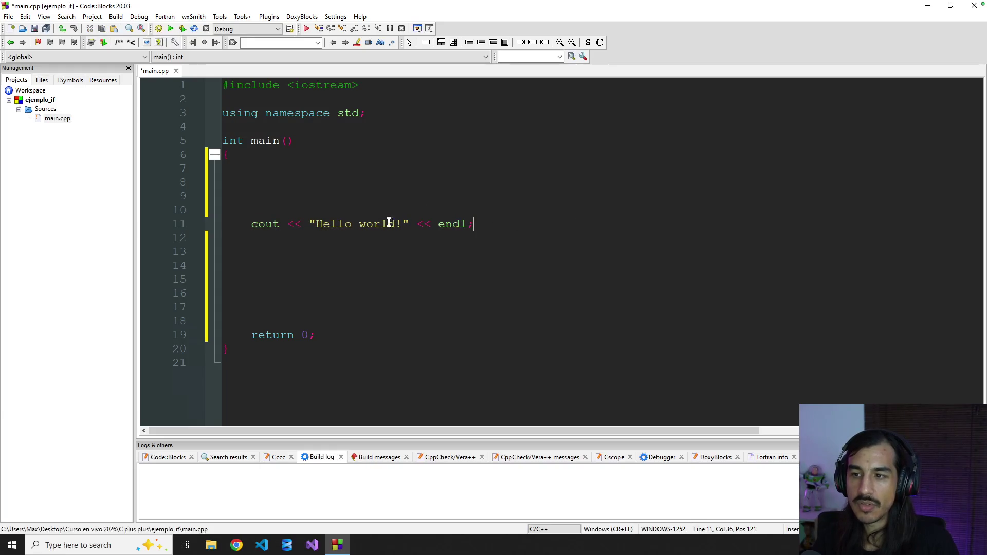
{"action": "left_click_drag", "start_coordinate": [249, 223], "coordinate": [274, 225]}
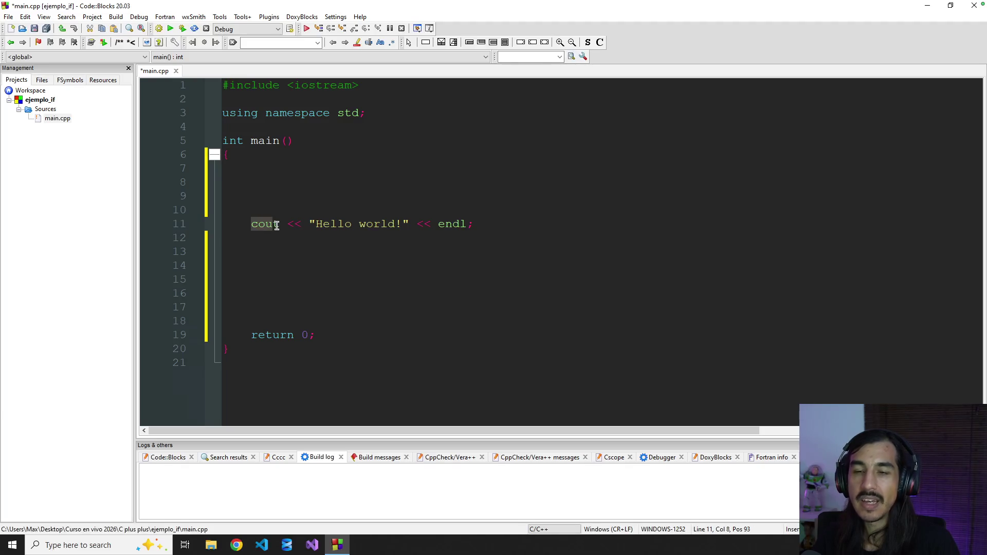
{"action": "mouse_move", "coordinate": [265, 225]}
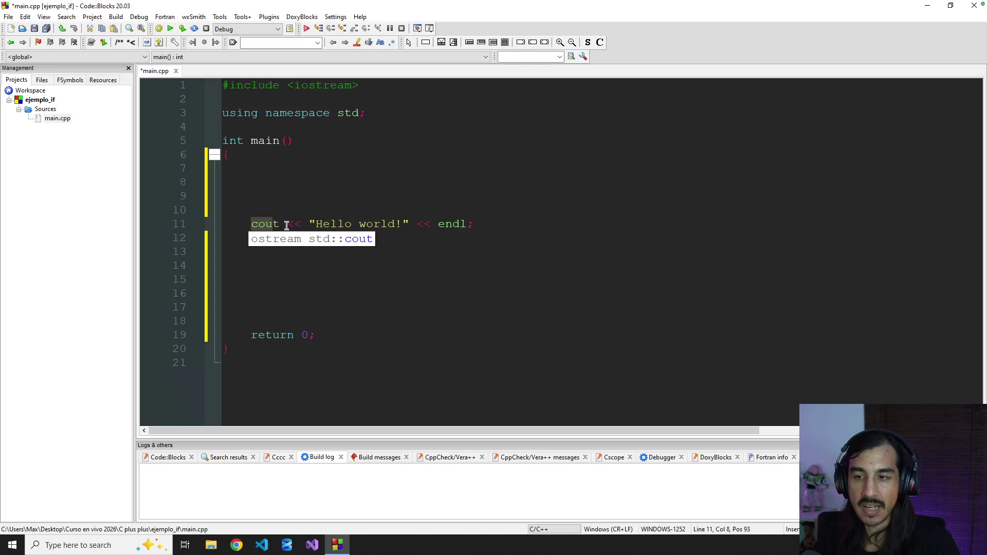
{"action": "left_click_drag", "start_coordinate": [316, 224], "coordinate": [426, 225]}
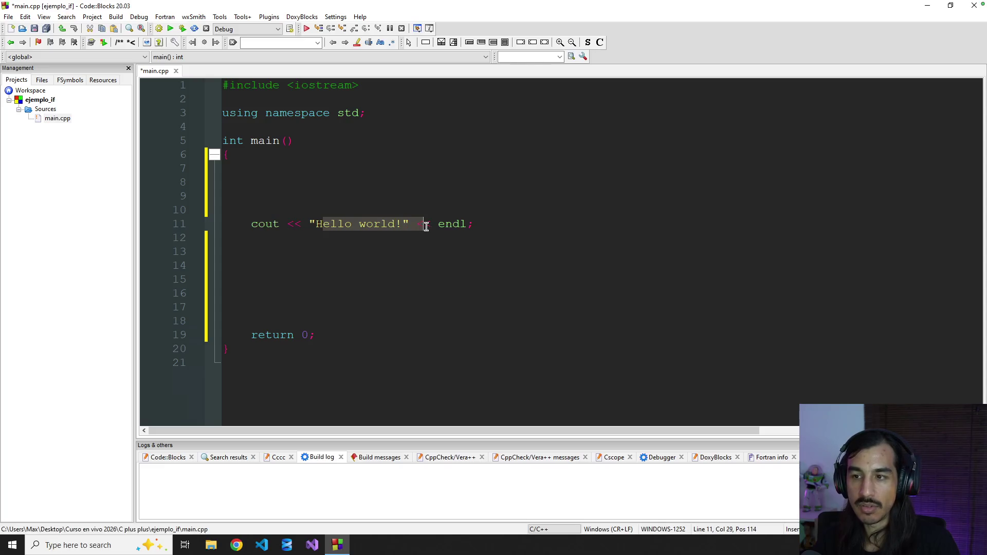
{"action": "left_click", "coordinate": [500, 218]}
{"action": "left_click", "coordinate": [252, 224]}
{"action": "type", "text": "//"}
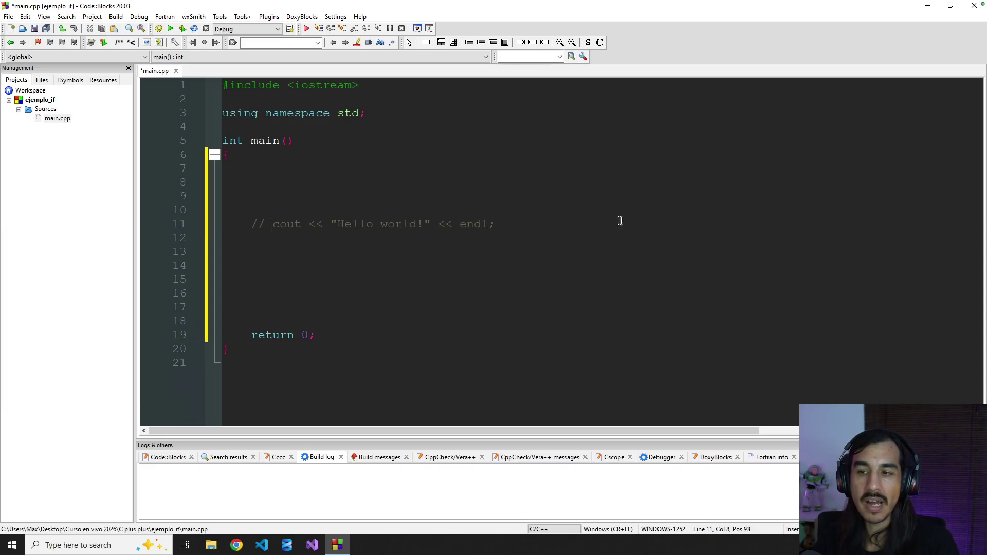
{"action": "triple_click", "coordinate": [485, 218]}
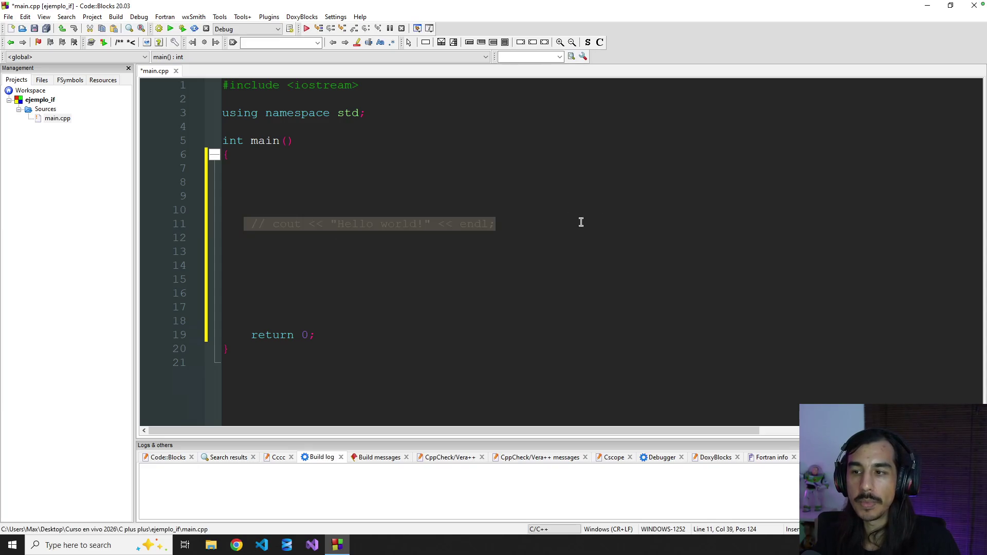
{"action": "left_click", "coordinate": [617, 229]}
{"action": "key", "text": "ctrl+s"}
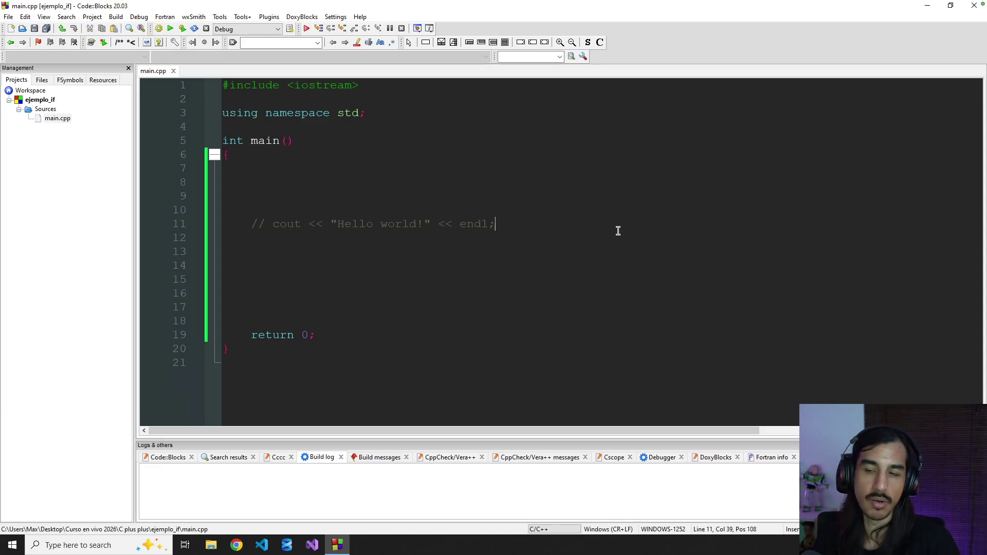
- Review the commented-out line, then indent blank line 8 inside main
{"action": "left_click_drag", "start_coordinate": [263, 224], "coordinate": [541, 223]}
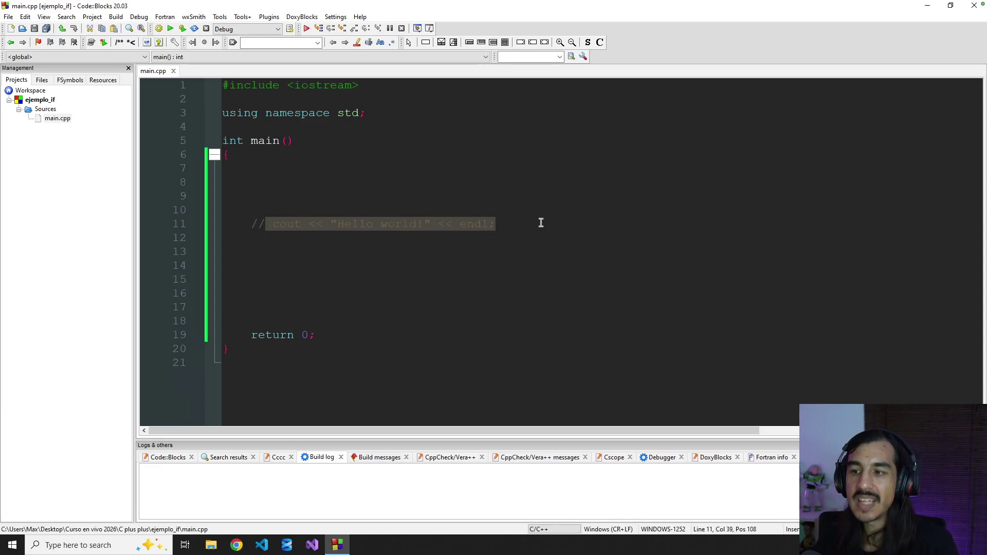
{"action": "left_click", "coordinate": [364, 165]}
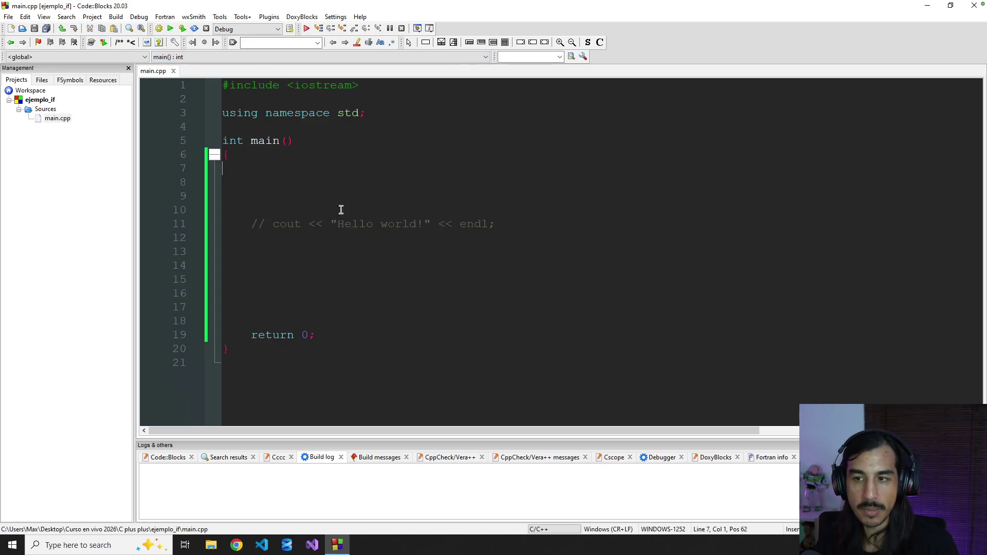
{"action": "left_click_drag", "start_coordinate": [256, 224], "coordinate": [536, 221]}
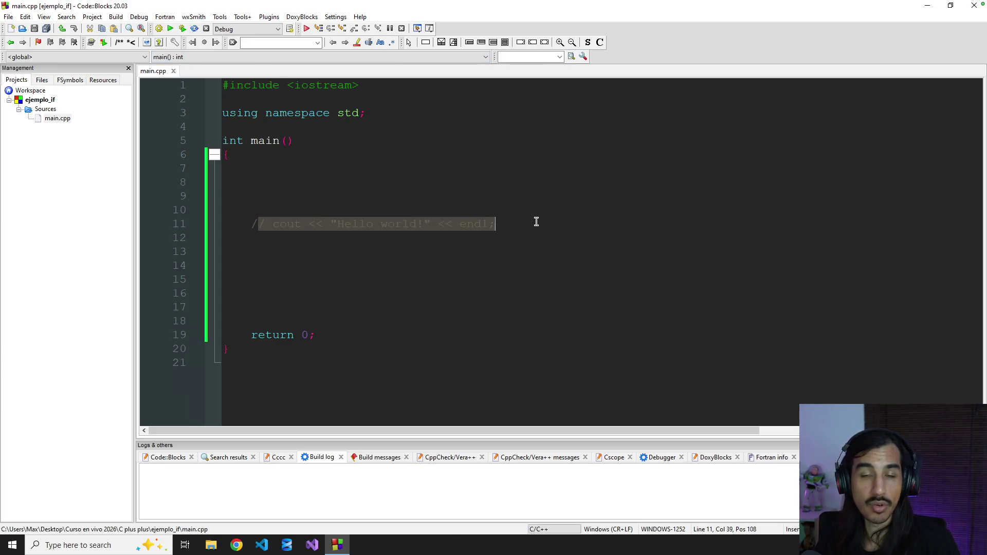
{"action": "left_click", "coordinate": [559, 222]}
{"action": "left_click", "coordinate": [413, 187]}
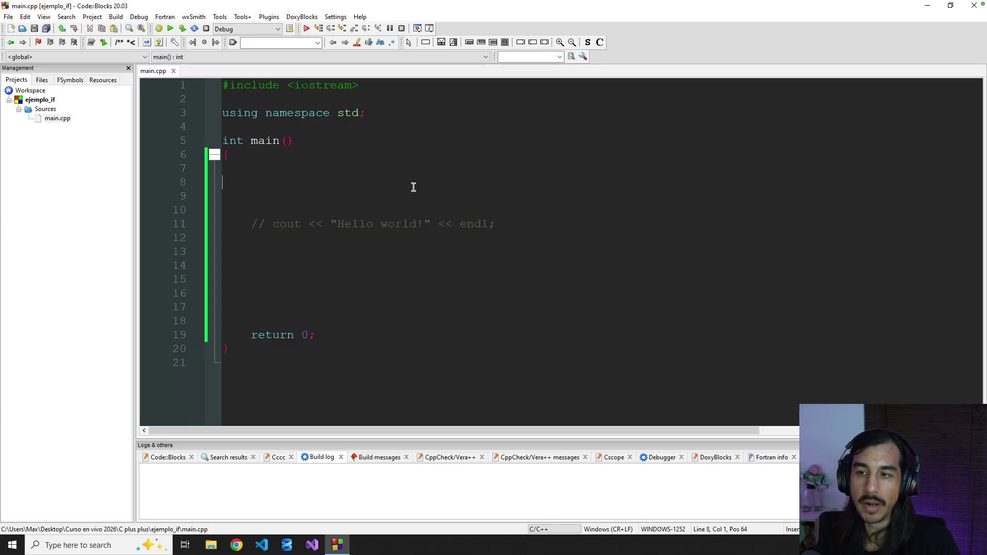
{"action": "key", "text": "Tab"}
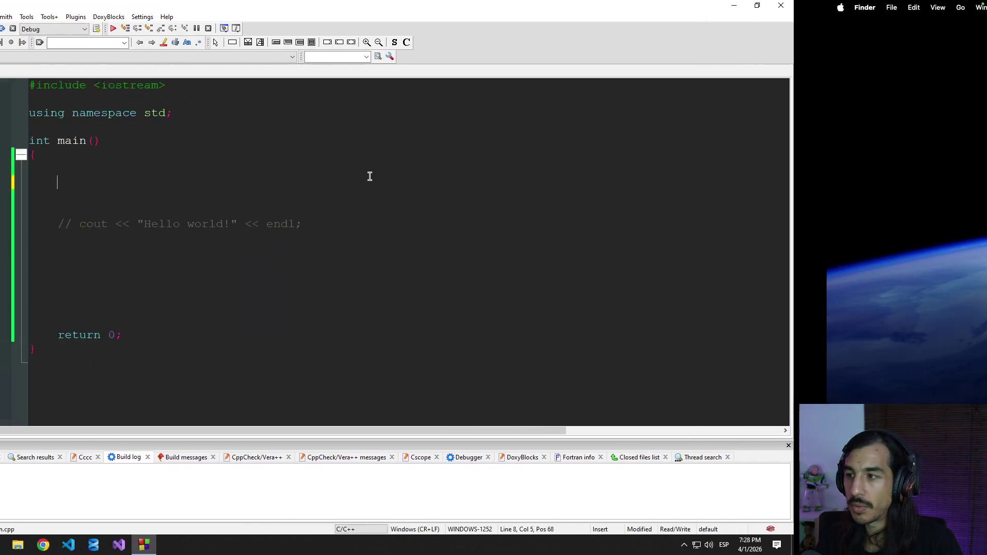
- Switch from the remote Windows session to the clase 3.drawio flowchart window via Mission Control
{"action": "key", "text": "ctrl+Up"}
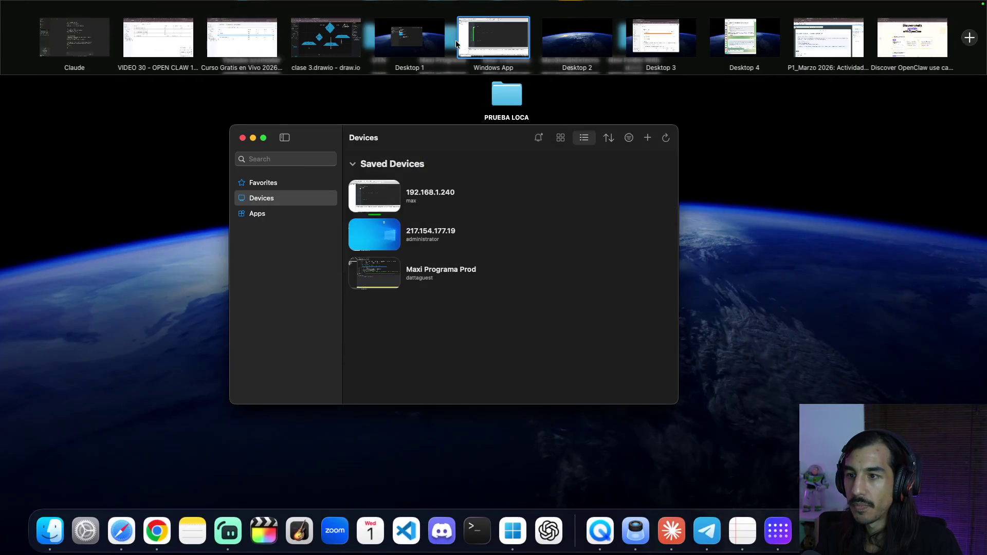
{"action": "left_click", "coordinate": [342, 48]}
{"action": "key", "text": "ctrl+Up"}
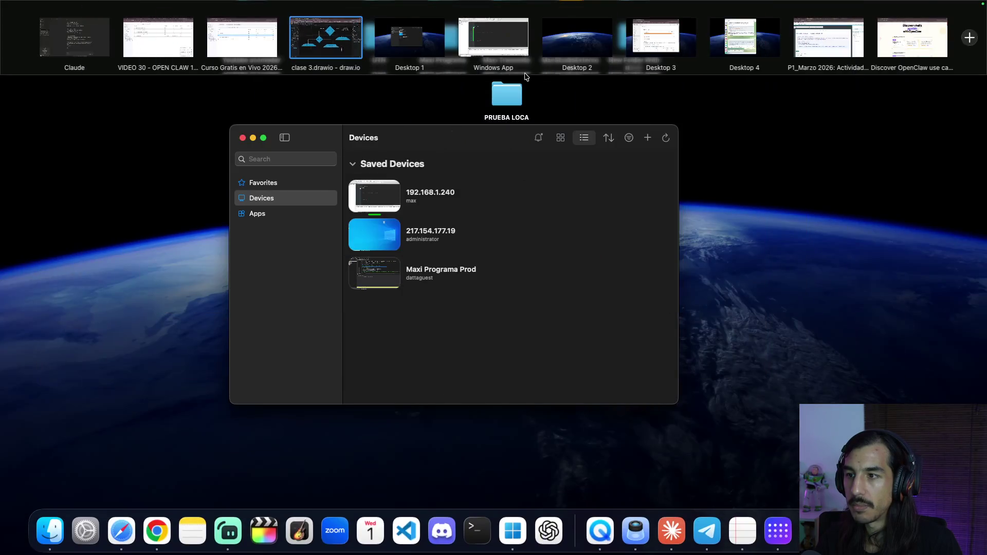
{"action": "left_click", "coordinate": [342, 41]}
{"action": "mouse_move", "coordinate": [550, 187]}
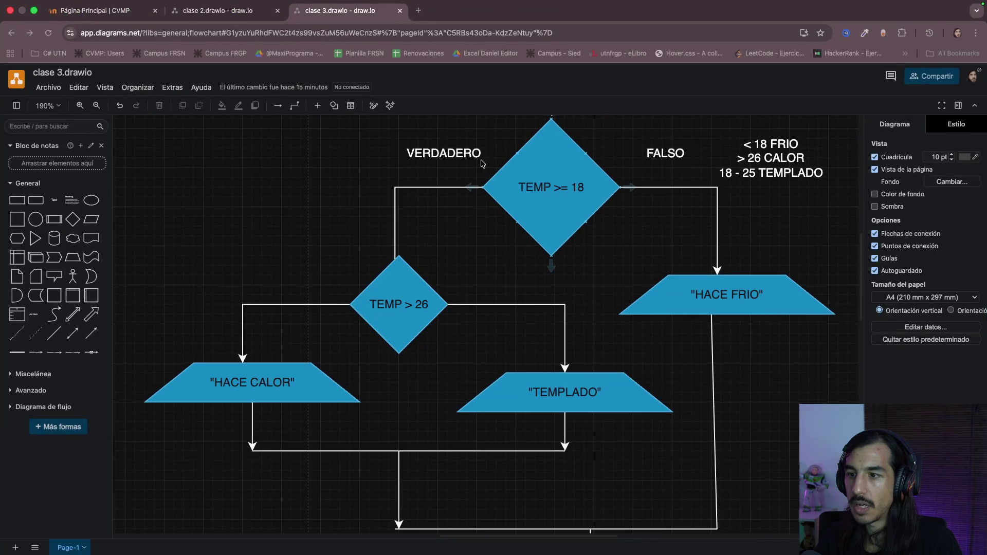
- Glance at the draw.io temperature flowchart, then return to main.cpp in Code::Blocks
{"action": "key", "text": "ctrl+Right"}
{"action": "key", "text": "ctrl+Left"}
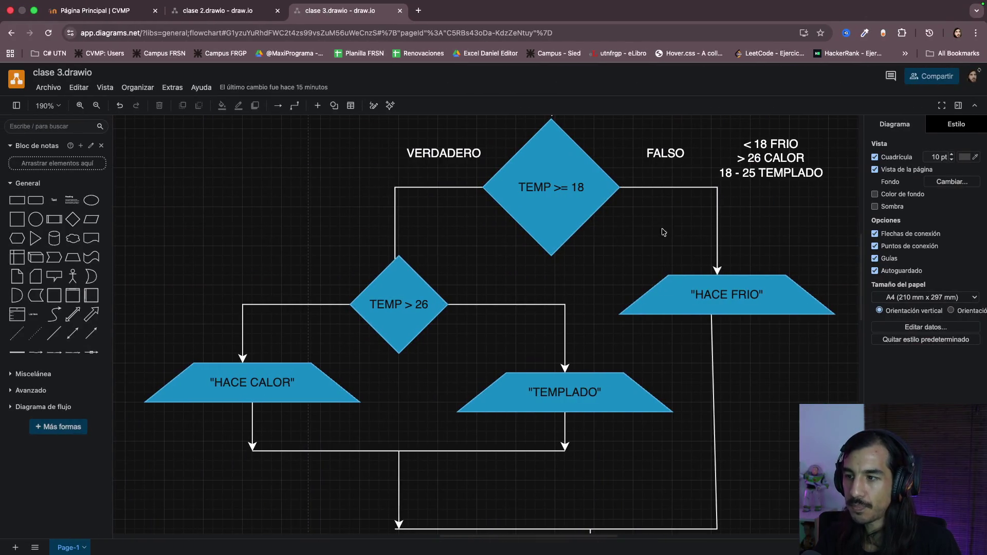
{"action": "scroll", "coordinate": [533, 214], "scroll_direction": "up", "scroll_amount": 3}
{"action": "scroll", "coordinate": [533, 214], "scroll_direction": "up", "scroll_amount": 1}
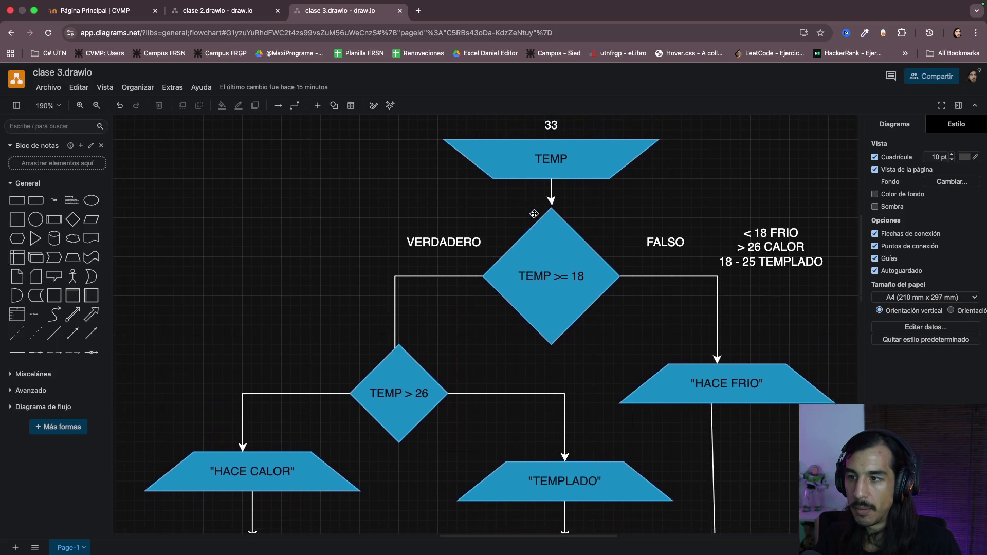
{"action": "scroll", "coordinate": [534, 214], "scroll_direction": "down", "scroll_amount": 2}
{"action": "scroll", "coordinate": [533, 214], "scroll_direction": "up", "scroll_amount": 1}
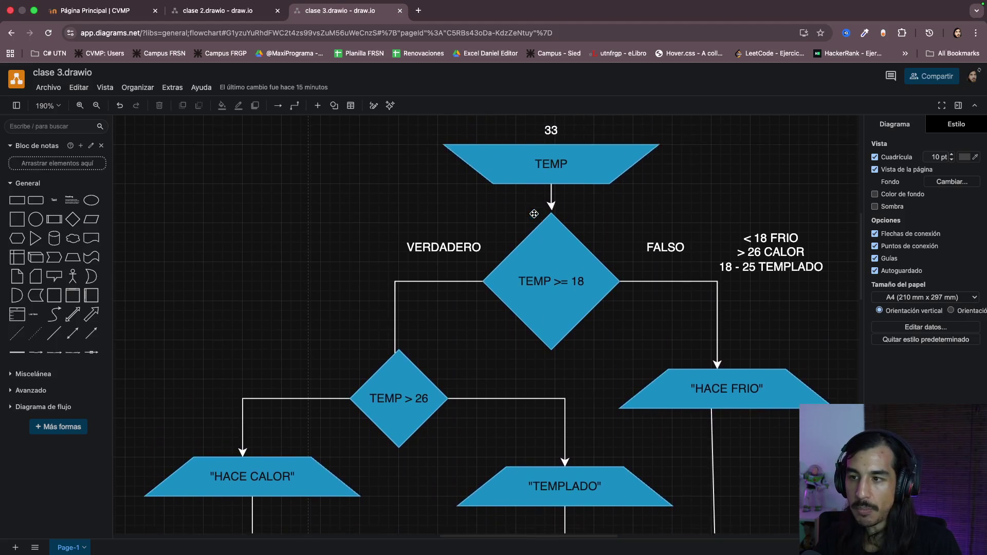
{"action": "scroll", "coordinate": [533, 213], "scroll_direction": "down", "scroll_amount": 3}
{"action": "scroll", "coordinate": [534, 213], "scroll_direction": "up", "scroll_amount": 1}
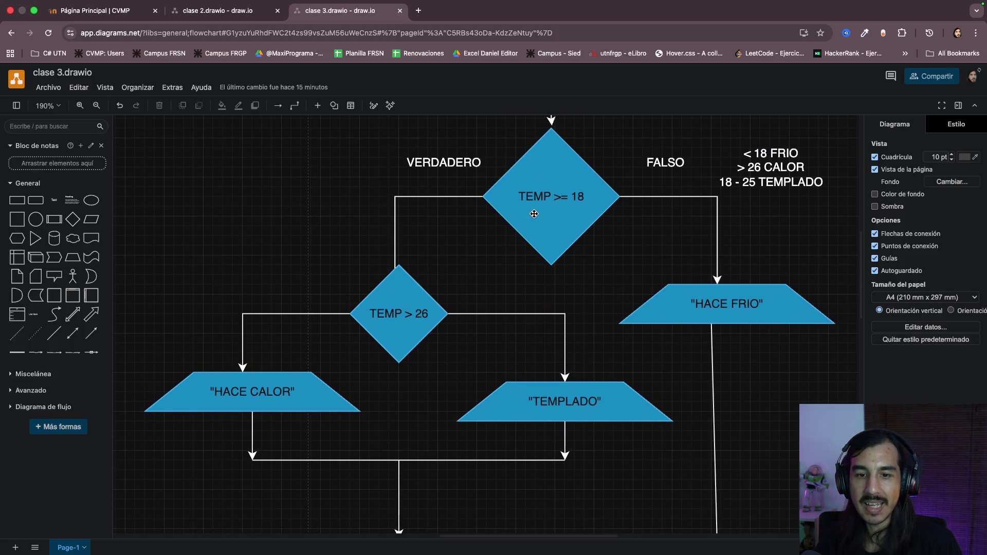
{"action": "key", "text": "ctrl+Right"}
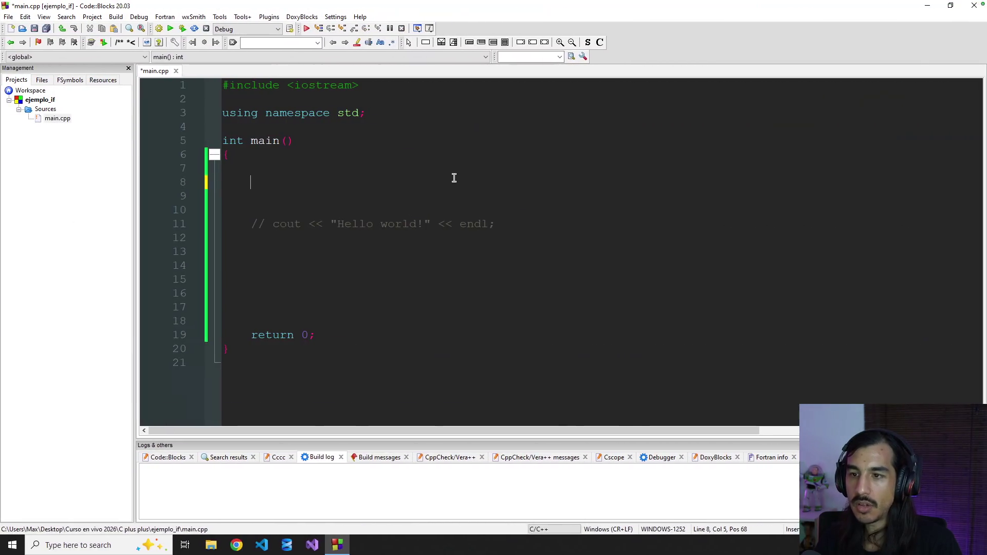
{"action": "type", "text": "int tem"}
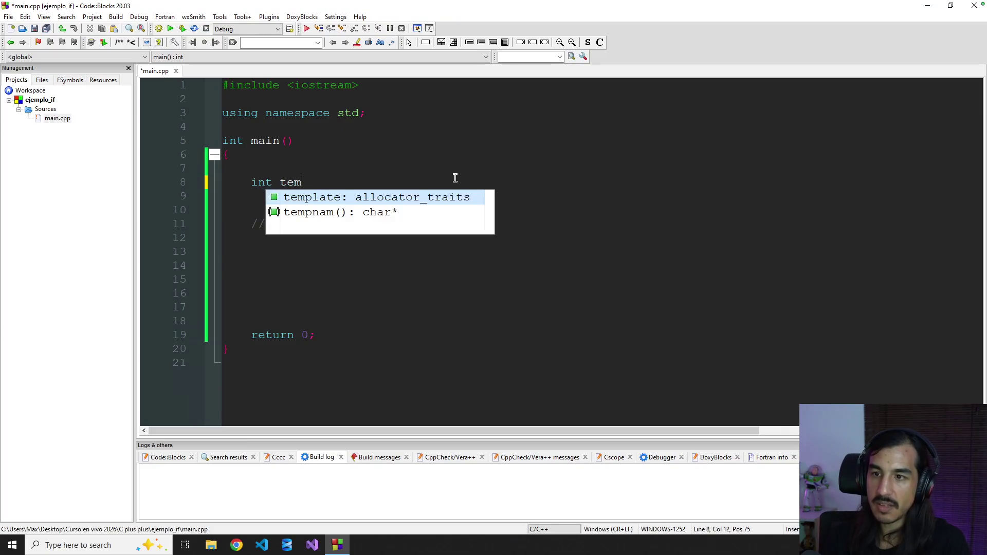
{"action": "type", "text": "p:"}
- Declare int temp; and delete the commented Hello world line
{"action": "key", "text": "Return"}
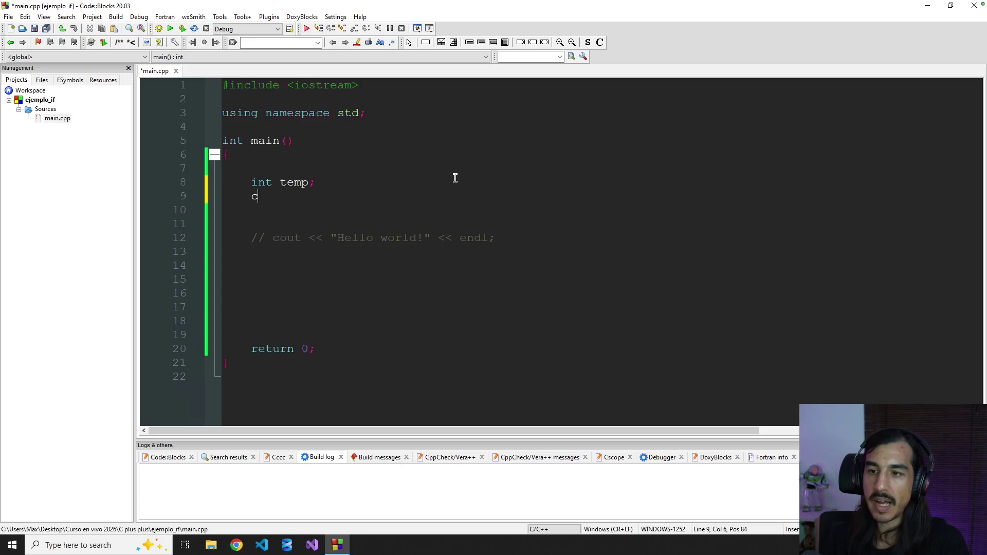
{"action": "key", "text": "Down"}
{"action": "key", "text": "Down"}
{"action": "key", "text": "Down"}
{"action": "key", "text": "super"}
{"action": "key", "text": "Escape"}
{"action": "key", "text": "Home"}
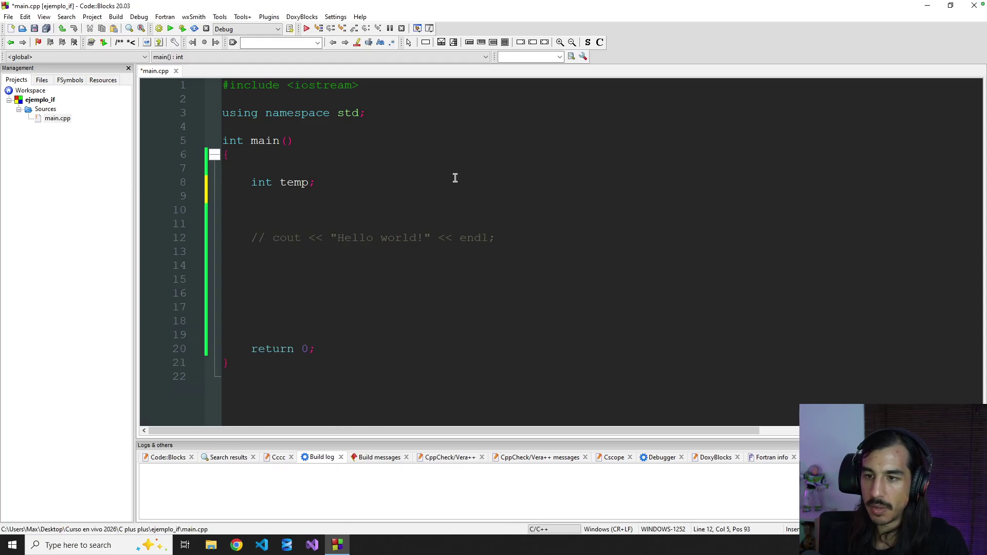
{"action": "key", "text": "shift+End"}
{"action": "key", "text": "Delete"}
{"action": "key", "text": "Up"}
{"action": "key", "text": "Up"}
{"action": "type", "text": "cout <<"}
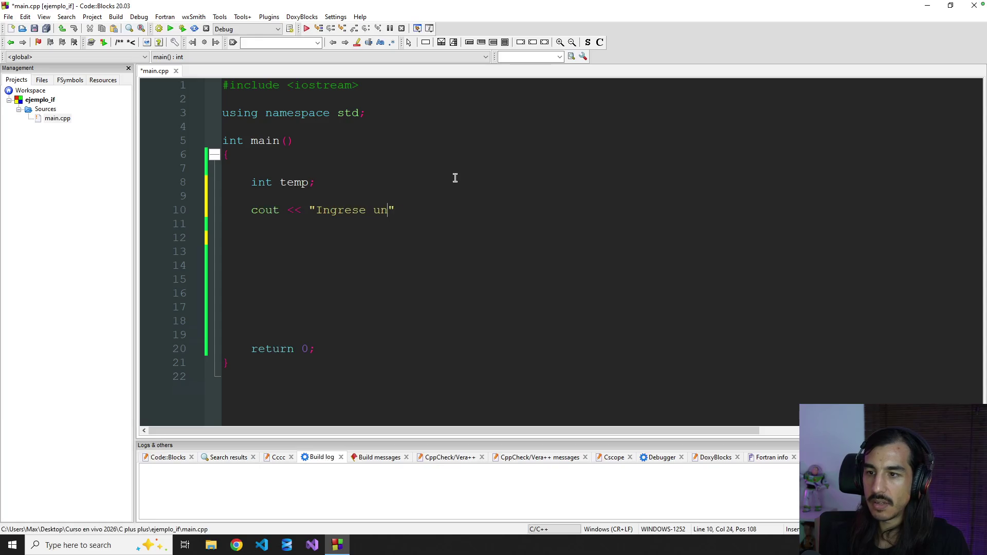
{"action": "type", "text": "temperatura:"}
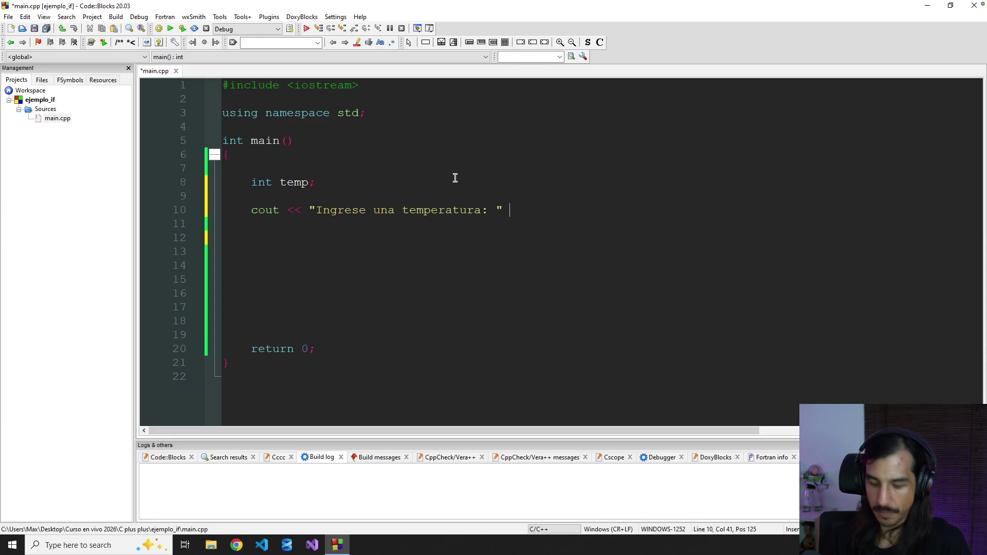
{"action": "type", "text": ";"}
- Add cout << "Ingrese una temperatura: "; and cin >> temp; then start the if on line 13
{"action": "key", "text": "Return"}
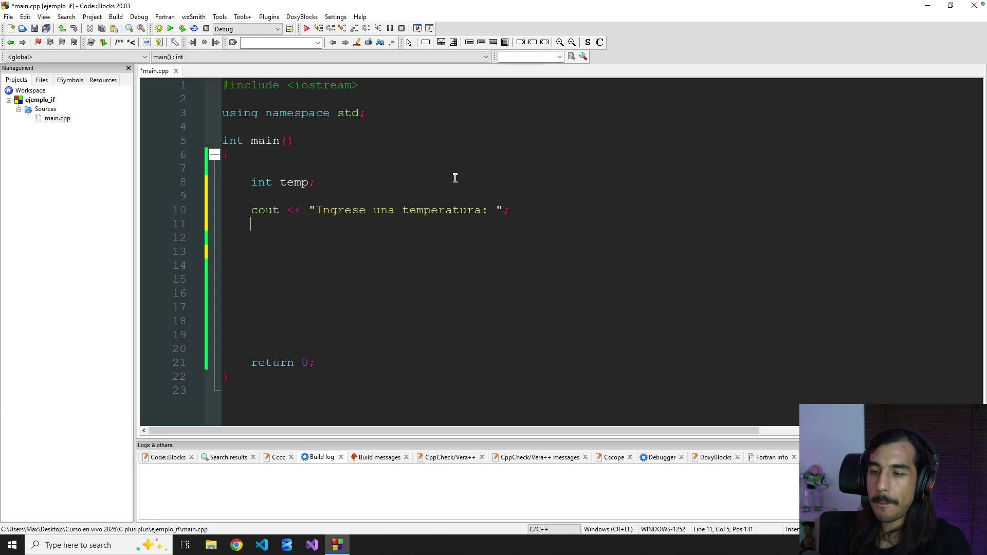
{"action": "type", "text": "co"}
{"action": "key", "text": "BackSpace"}
{"action": "type", "text": "in >> tempo:"}
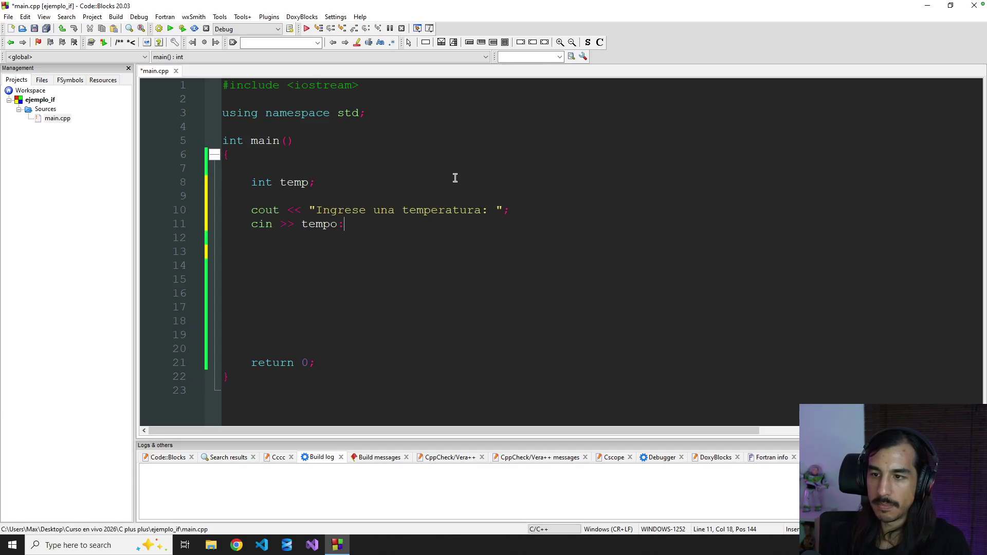
{"action": "key", "text": "BackSpace"}
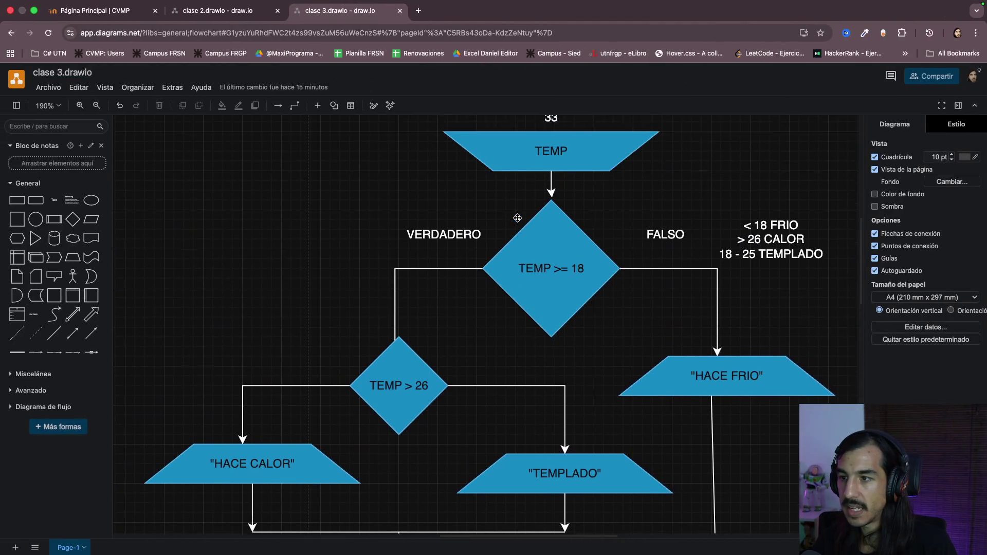
{"action": "scroll", "coordinate": [517, 217], "scroll_direction": "up", "scroll_amount": 2}
{"action": "left_click", "coordinate": [570, 193]}
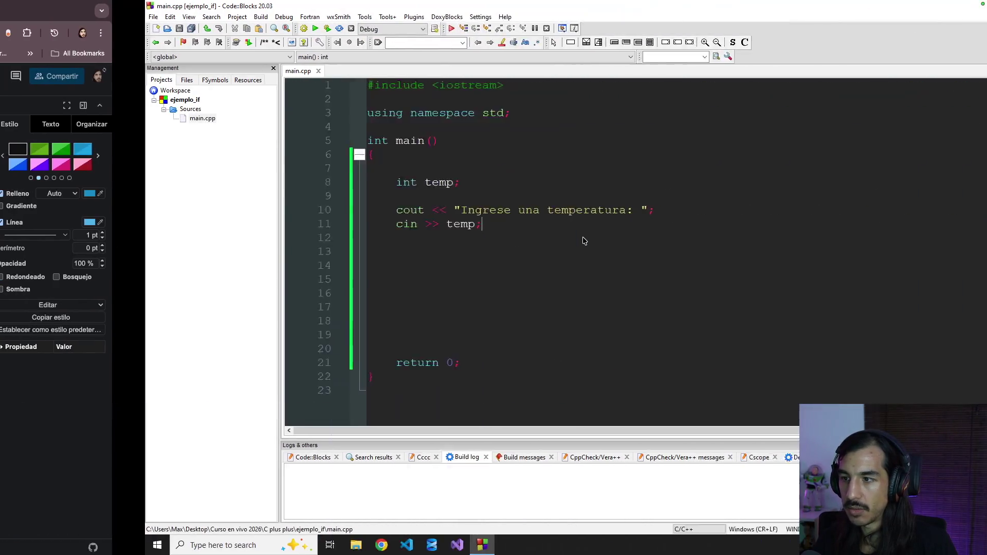
{"action": "left_click", "coordinate": [335, 248]}
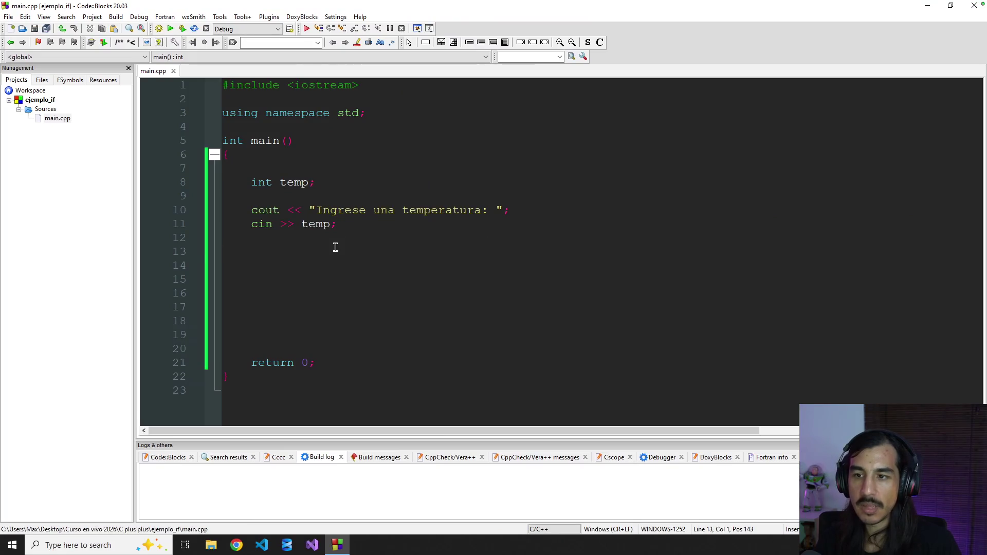
- Write the indented condition if (temp < 18) on line 13 of main.cpp
{"action": "key", "text": "Tab"}
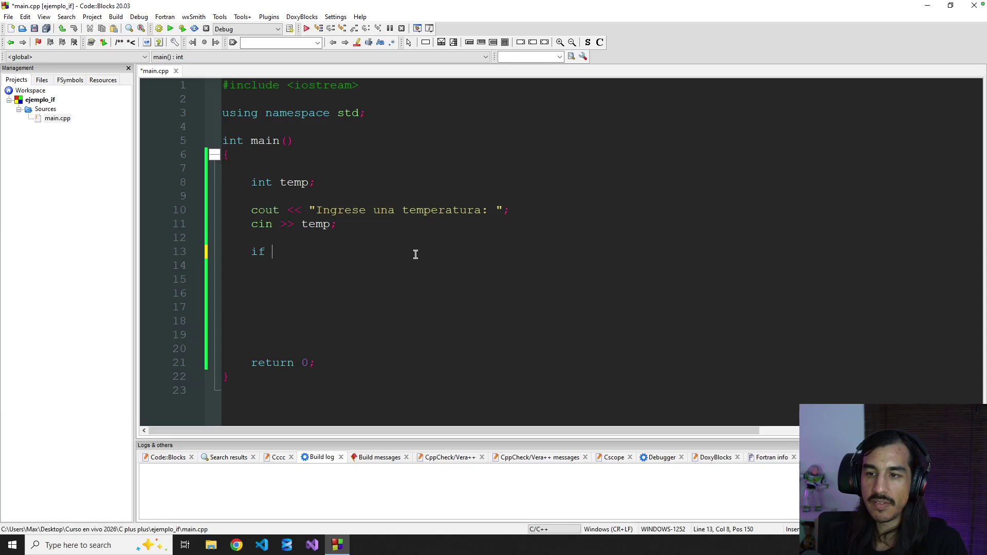
{"action": "type", "text": "("}
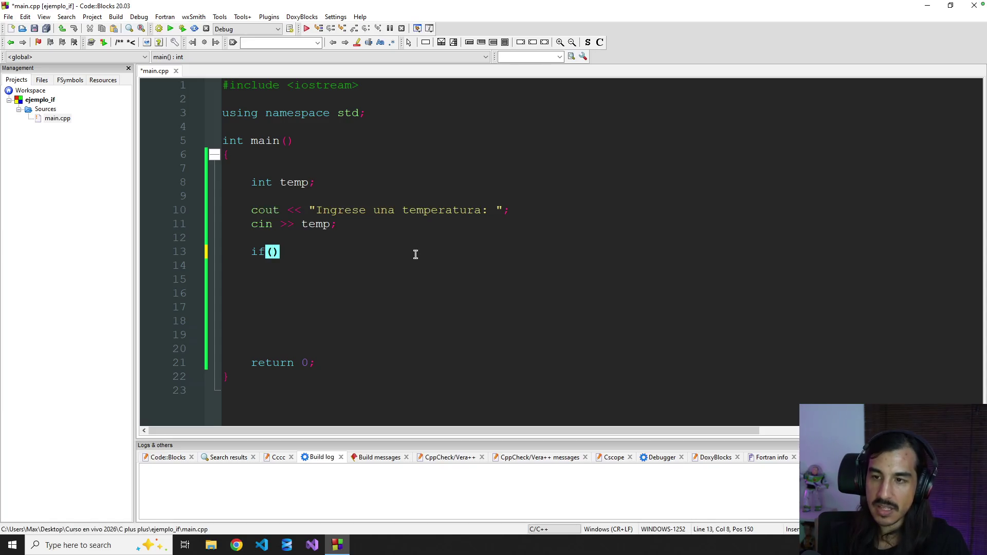
{"action": "type", "text": "temp"}
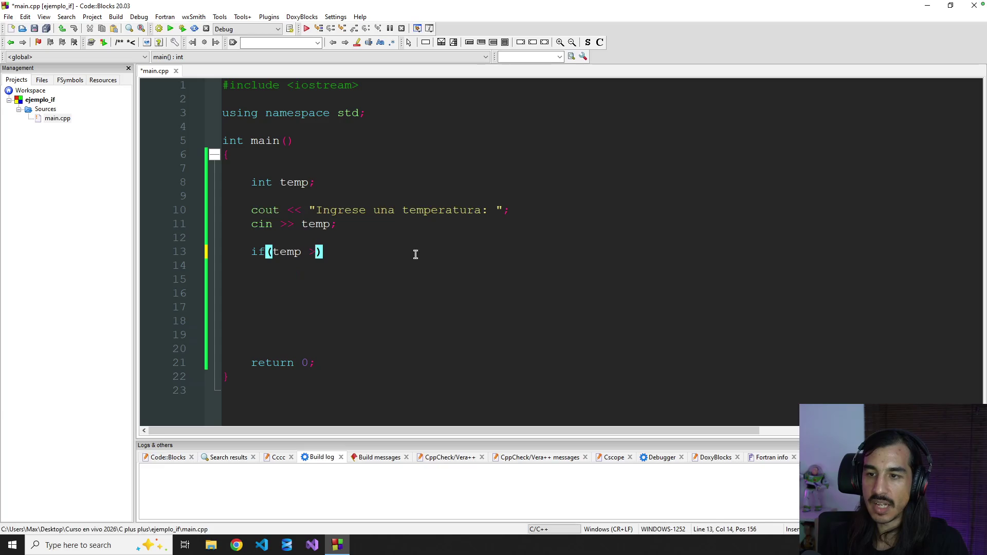
{"action": "type", "text": " < 18"}
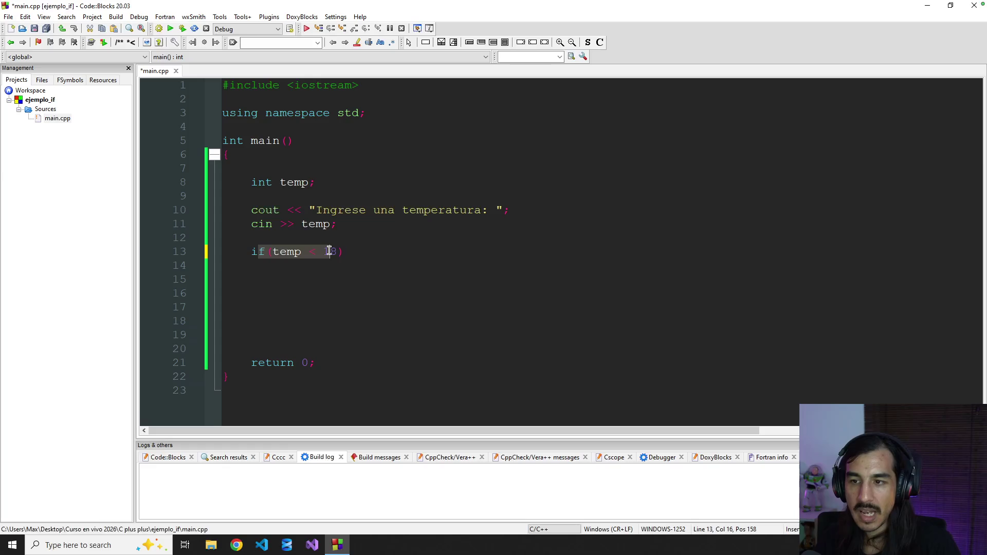
{"action": "left_click", "coordinate": [330, 294]}
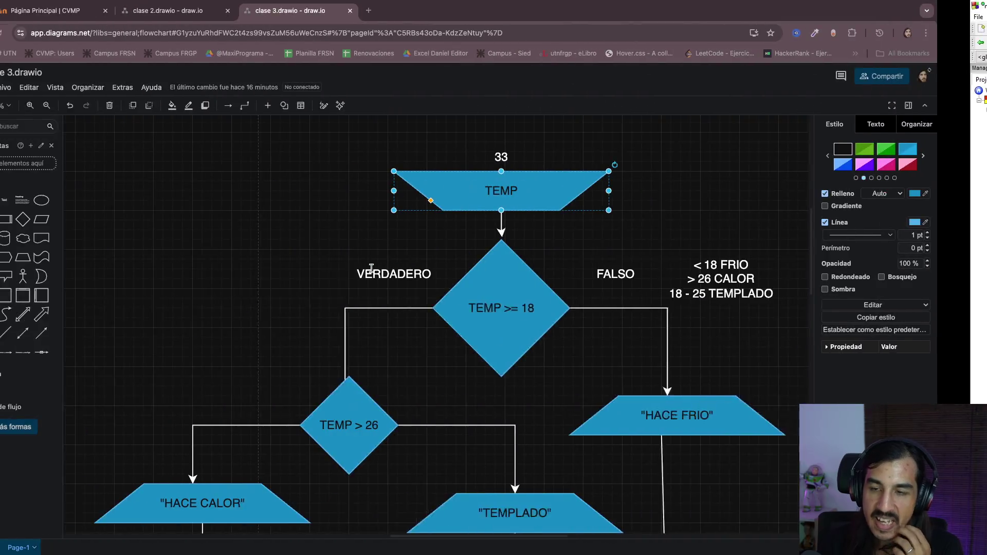
- Rubber-band the TEMP >= 18 and TEMP > 26 decision diamonds in the draw.io flowchart
{"action": "mouse_move", "coordinate": [329, 191]}
{"action": "left_mouse_down"}
{"action": "mouse_move", "coordinate": [541, 366]}
{"action": "mouse_move", "coordinate": [511, 350]}
{"action": "left_mouse_up"}
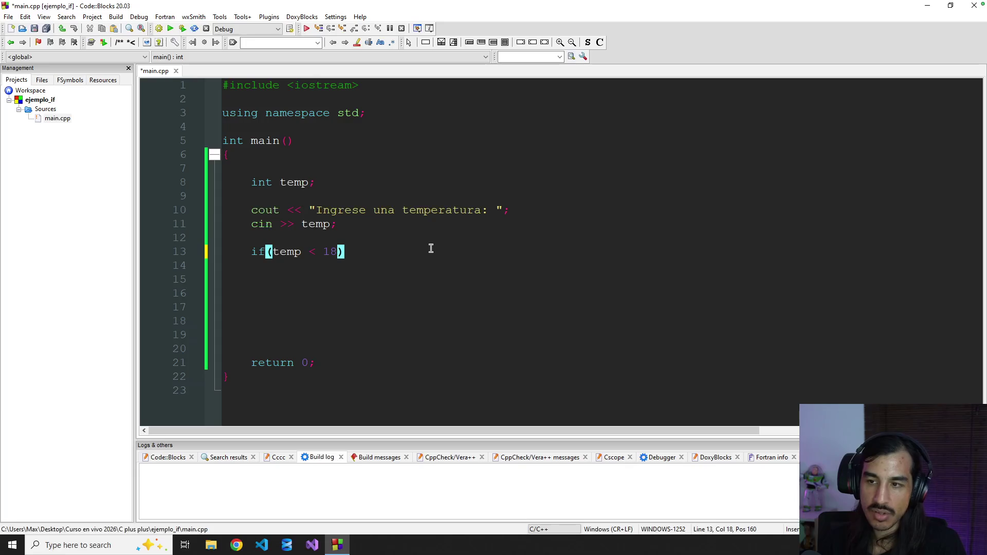
{"action": "type", "text": "{"}
- Expand the if (temp < 18) braces and review the block's opening and closing braces on lines 13–15
{"action": "key", "text": "Return"}
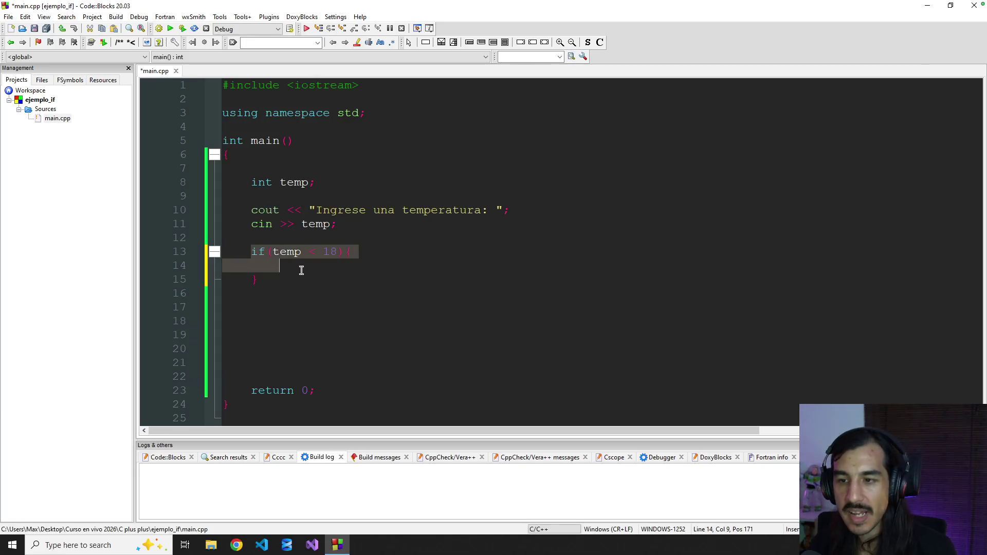
{"action": "left_click_drag", "start_coordinate": [251, 251], "coordinate": [307, 276]}
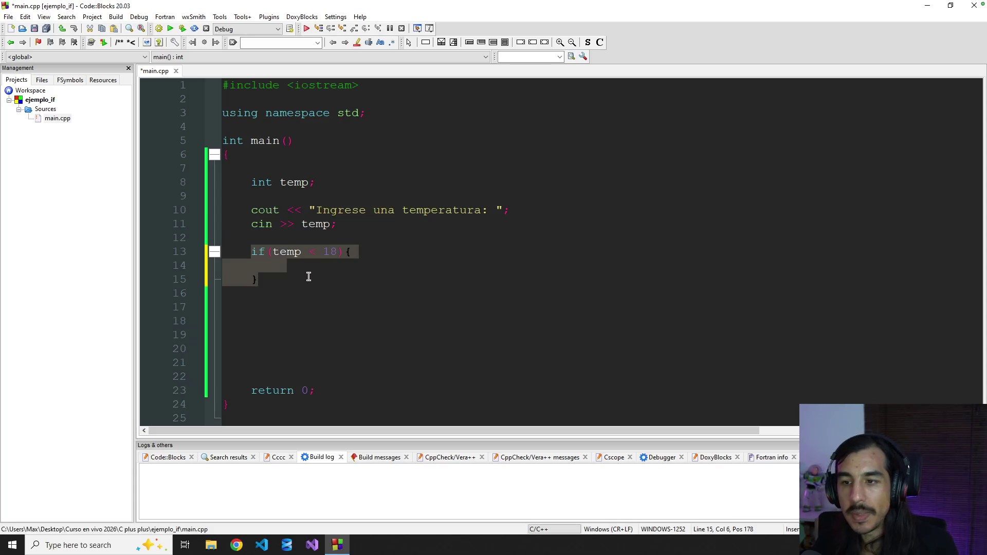
{"action": "left_click", "coordinate": [335, 267]}
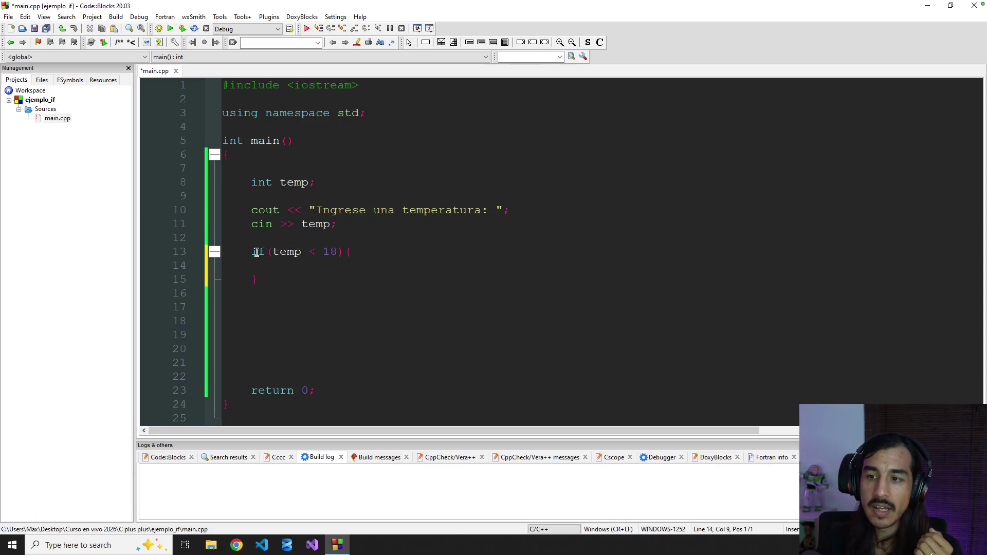
{"action": "left_click_drag", "start_coordinate": [251, 252], "coordinate": [299, 278]}
{"action": "left_click", "coordinate": [305, 279]}
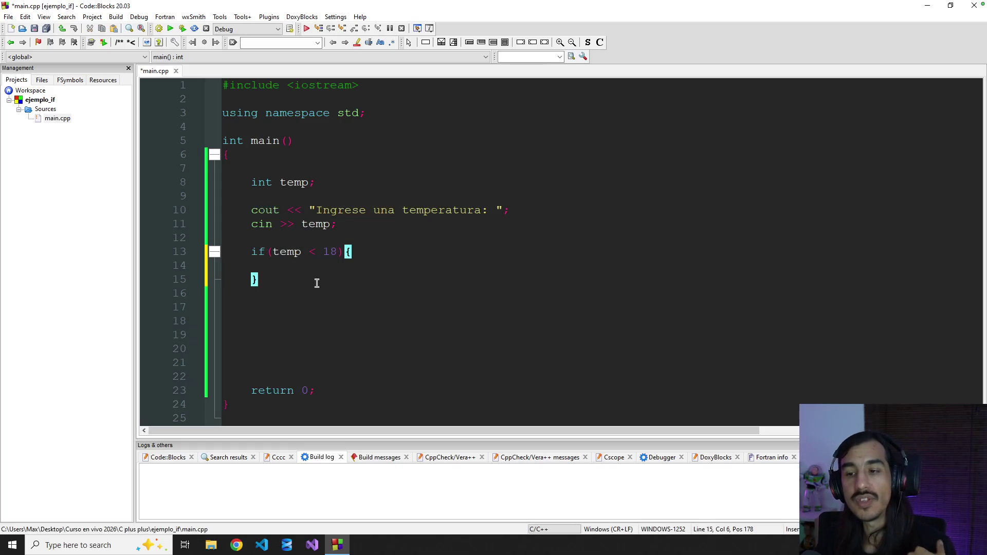
{"action": "left_click_drag", "start_coordinate": [274, 279], "coordinate": [183, 252]}
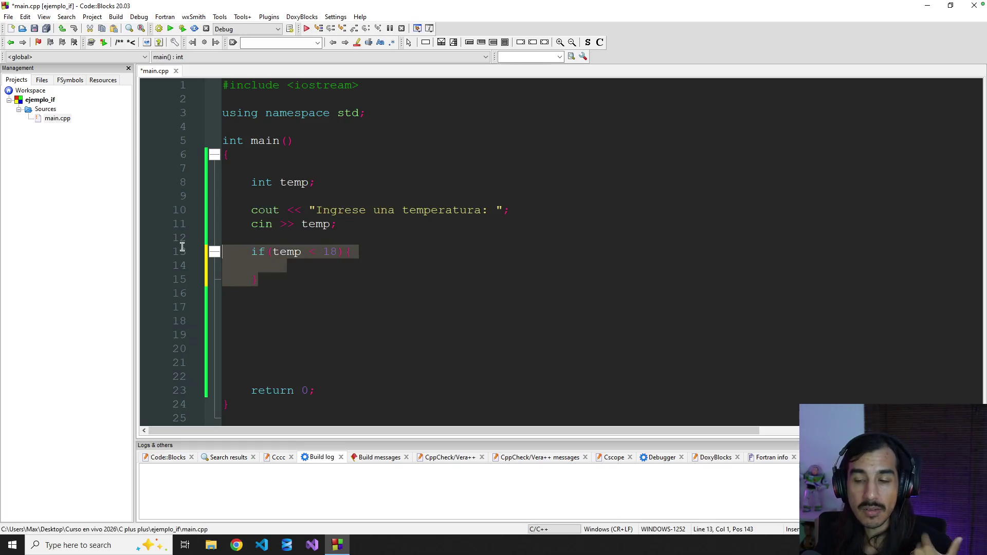
{"action": "left_click", "coordinate": [328, 263]}
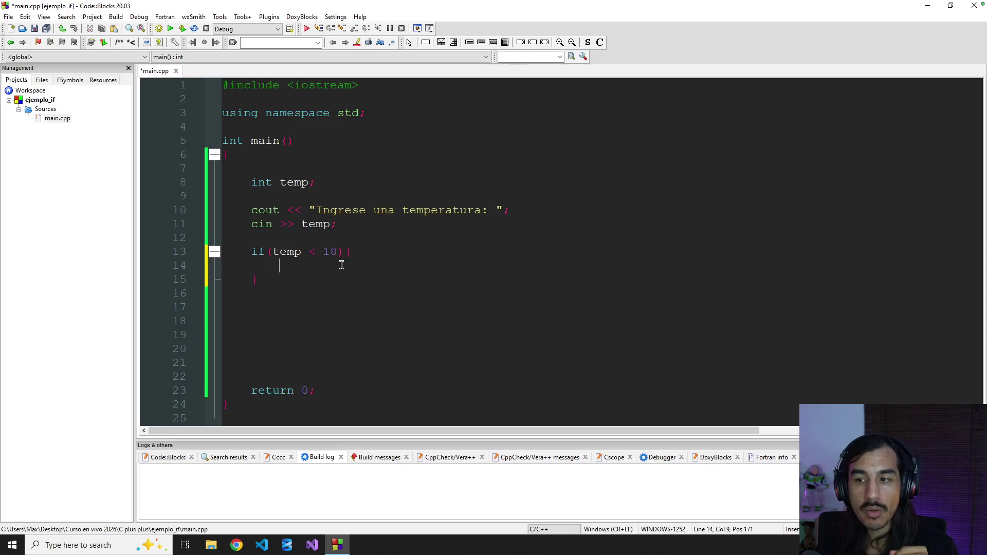
{"action": "left_click", "coordinate": [345, 251]}
{"action": "type", "text": "{"}
{"action": "left_click", "coordinate": [252, 279]}
{"action": "left_click", "coordinate": [309, 261]}
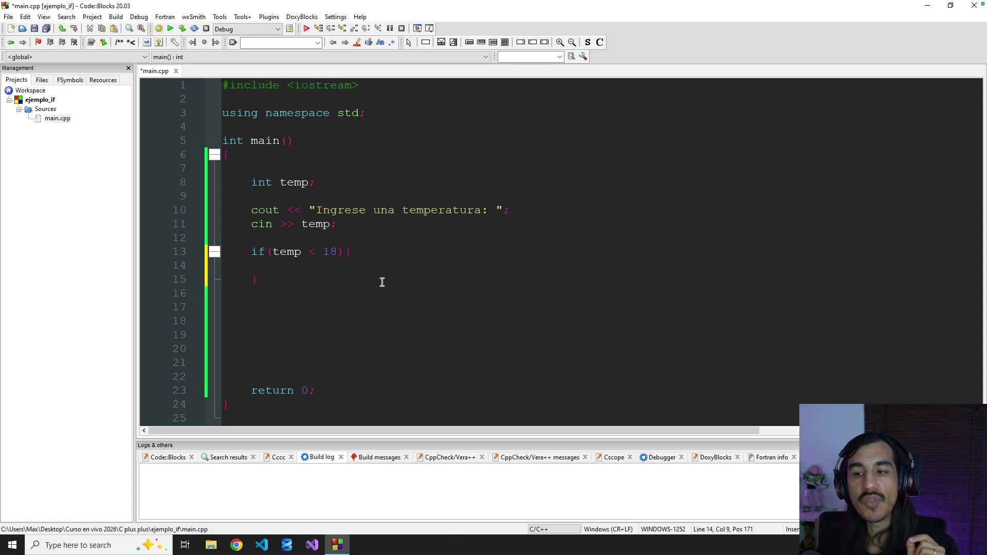
{"action": "type", "text": "cout <"}
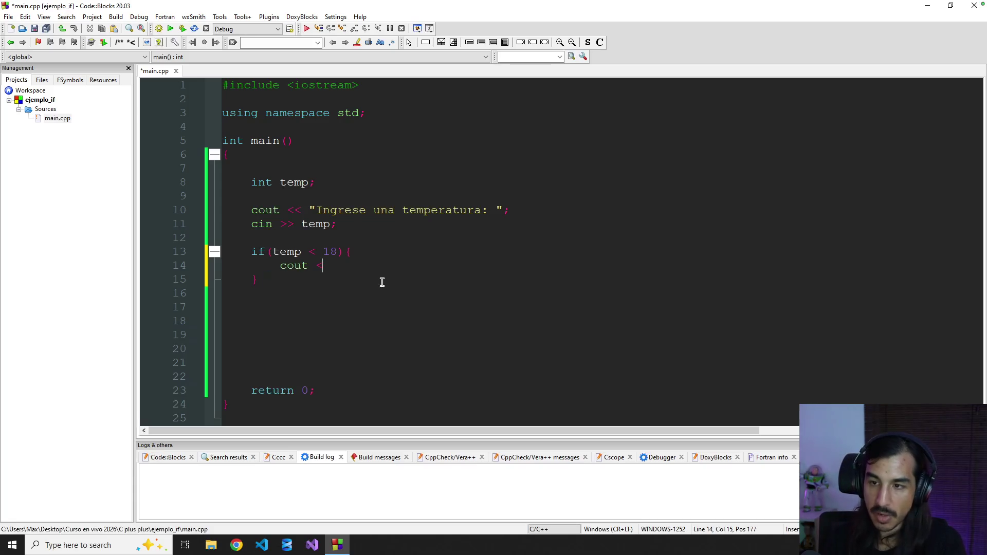
{"action": "type", "text": "< \"HACE FRIO"}
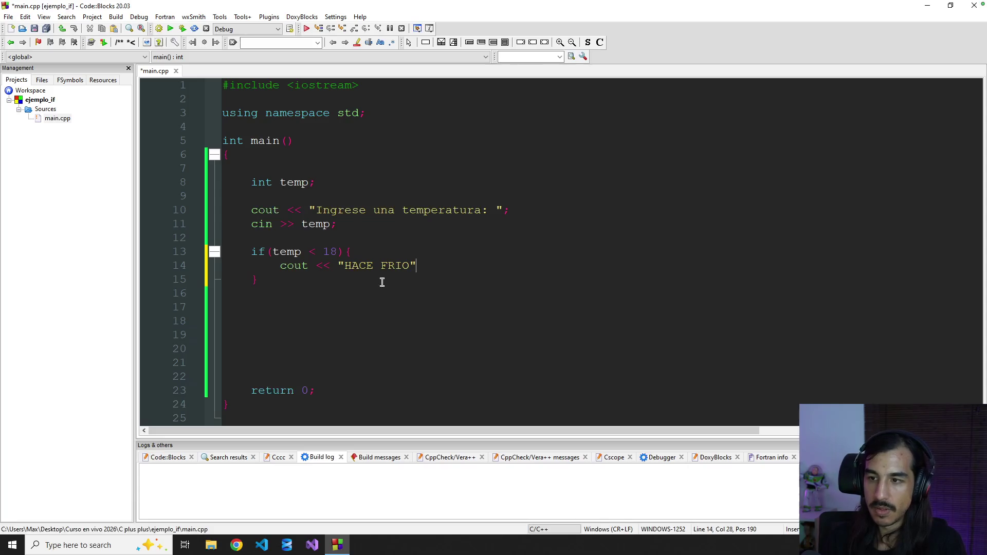
{"action": "type", "text": "\" << endl"}
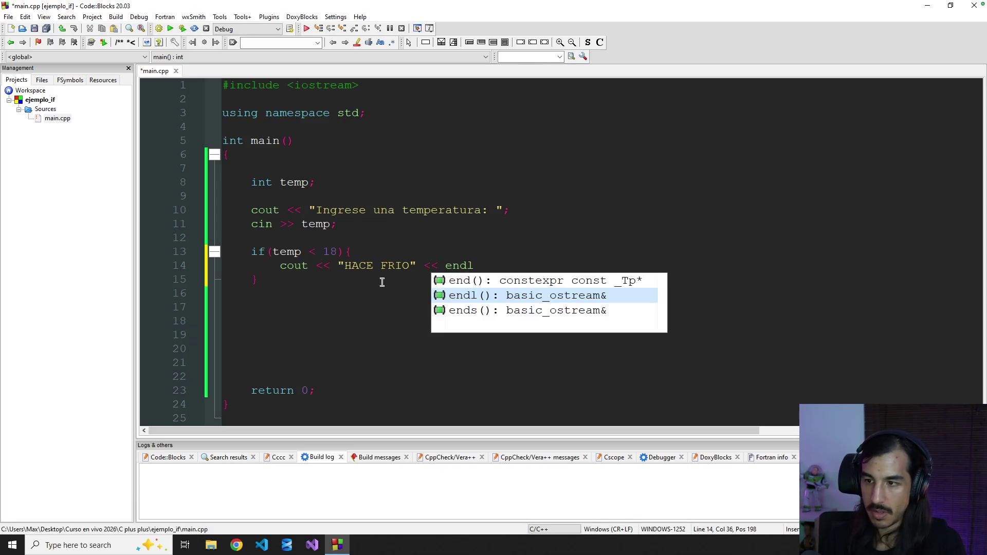
{"action": "type", "text": ":;"}
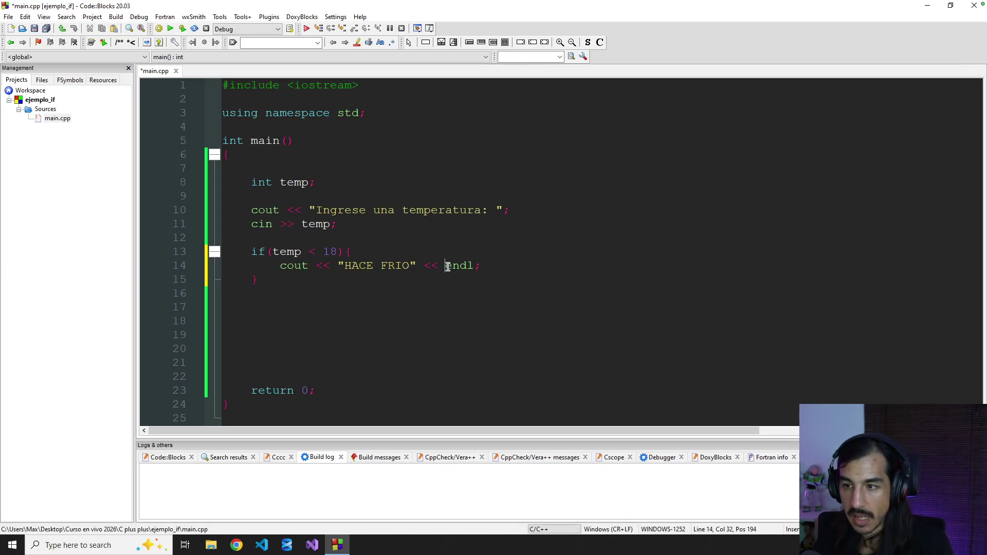
- Save main.cpp with the if block printing "HACE FRIO" and highlight lines 13–15
{"action": "key", "text": "ctrl+s"}
{"action": "key", "text": "Down"}
{"action": "left_click_drag", "start_coordinate": [257, 243], "coordinate": [334, 282]}
{"action": "left_click", "coordinate": [400, 286]}
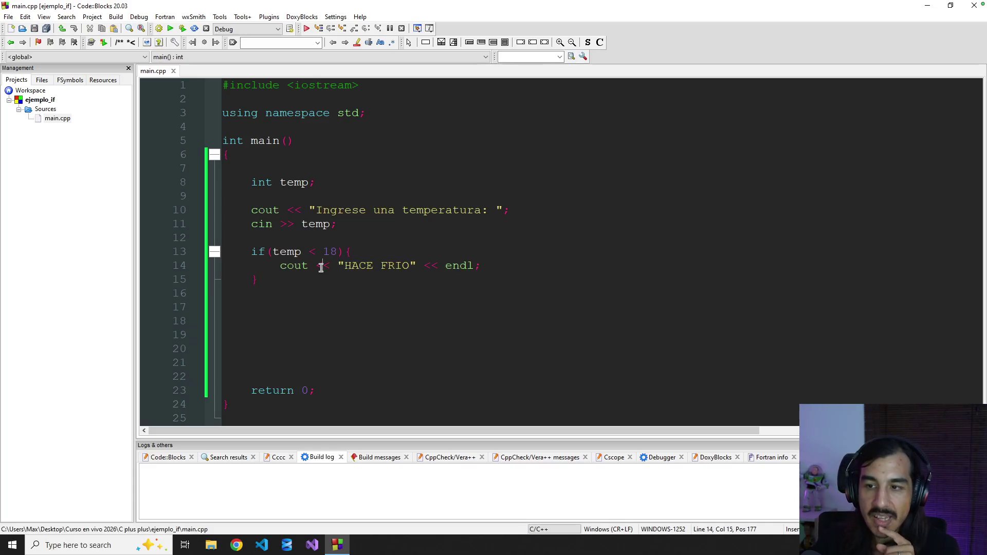
{"action": "left_click_drag", "start_coordinate": [242, 248], "coordinate": [295, 280]}
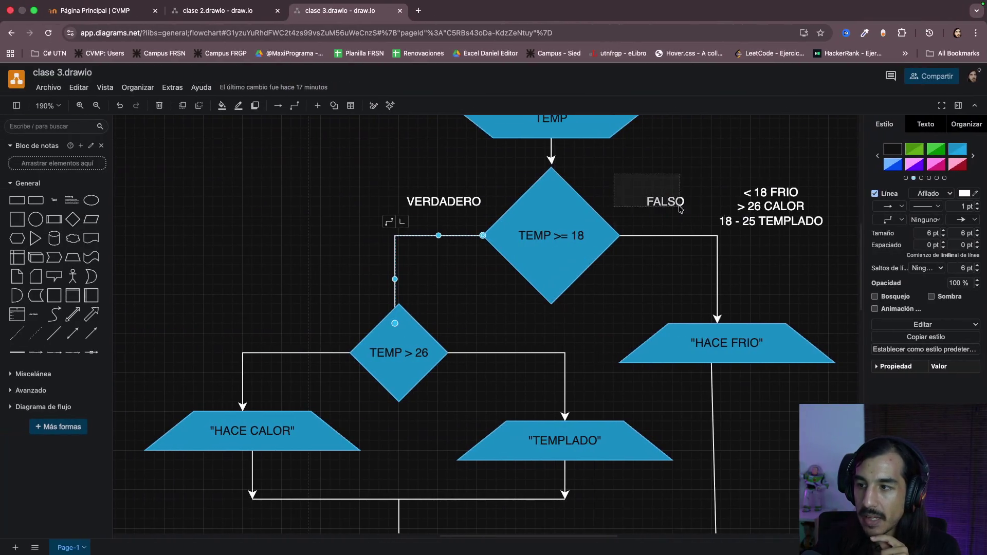
- Select the HACE FRIO shape and range notes in draw.io, then start the else branch on line 16
{"action": "left_click_drag", "start_coordinate": [679, 209], "coordinate": [834, 349]}
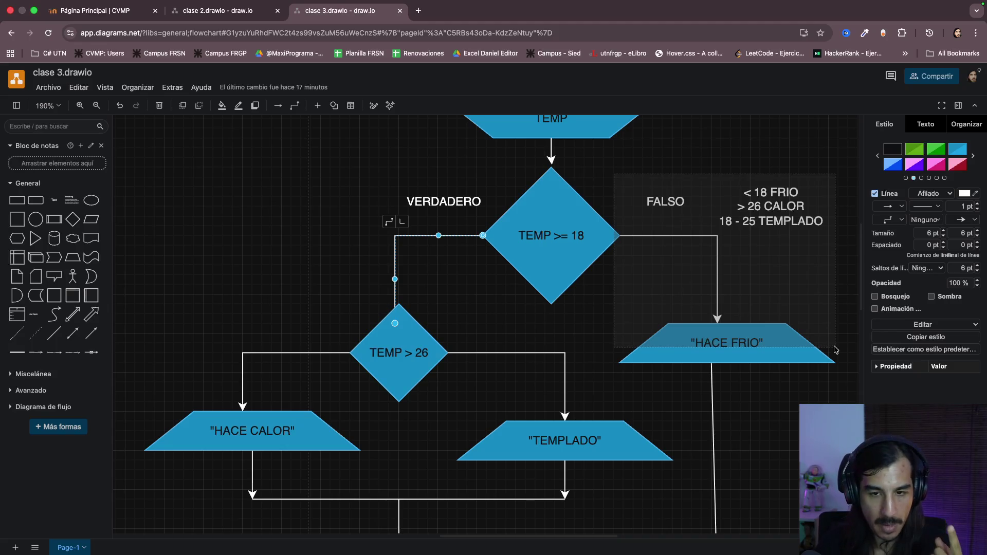
{"action": "mouse_move", "coordinate": [835, 350]}
{"action": "left_mouse_down"}
{"action": "mouse_move", "coordinate": [844, 373]}
{"action": "mouse_move", "coordinate": [829, 364]}
{"action": "mouse_move", "coordinate": [846, 373]}
{"action": "left_mouse_up"}
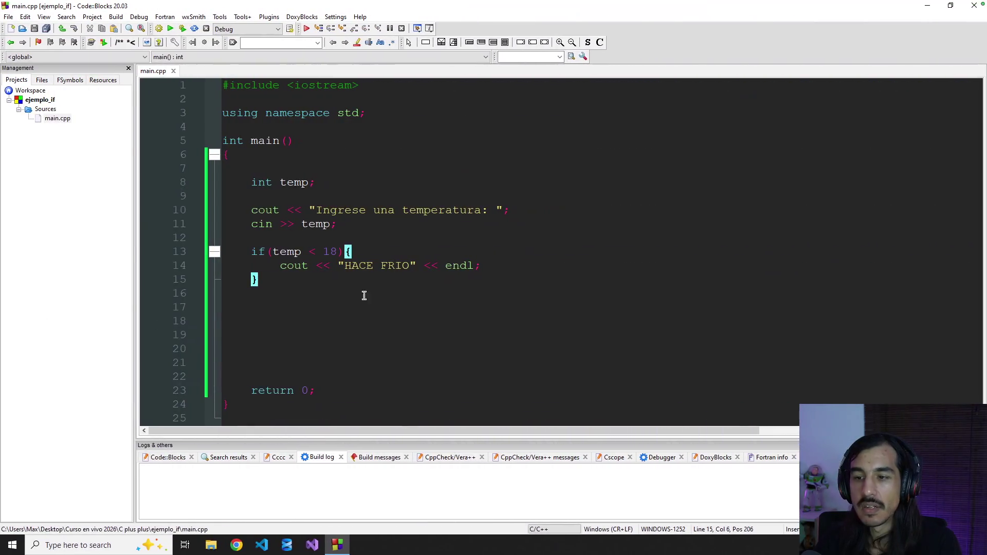
{"action": "left_click", "coordinate": [324, 295]}
{"action": "key", "text": "Tab"}
{"action": "type", "text": "else"}
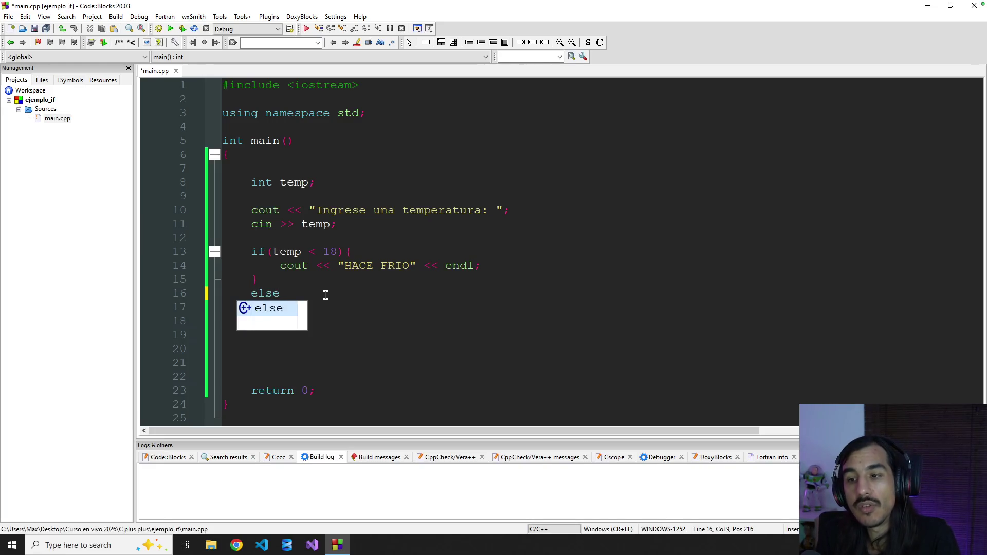
- Review the if condition, the HACE FRIO output and the new else keyword in main.cpp
{"action": "left_click", "coordinate": [350, 305]}
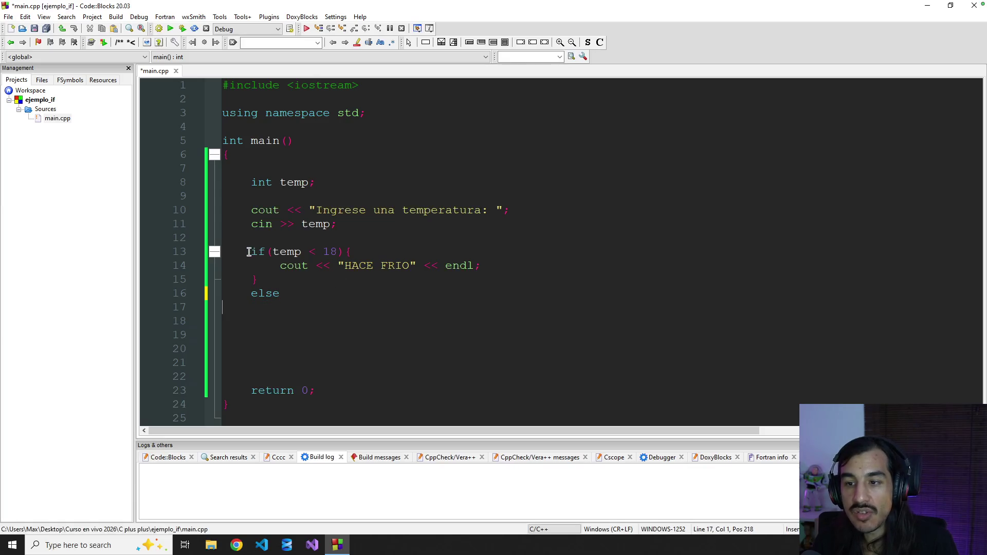
{"action": "left_click_drag", "start_coordinate": [247, 252], "coordinate": [356, 251]}
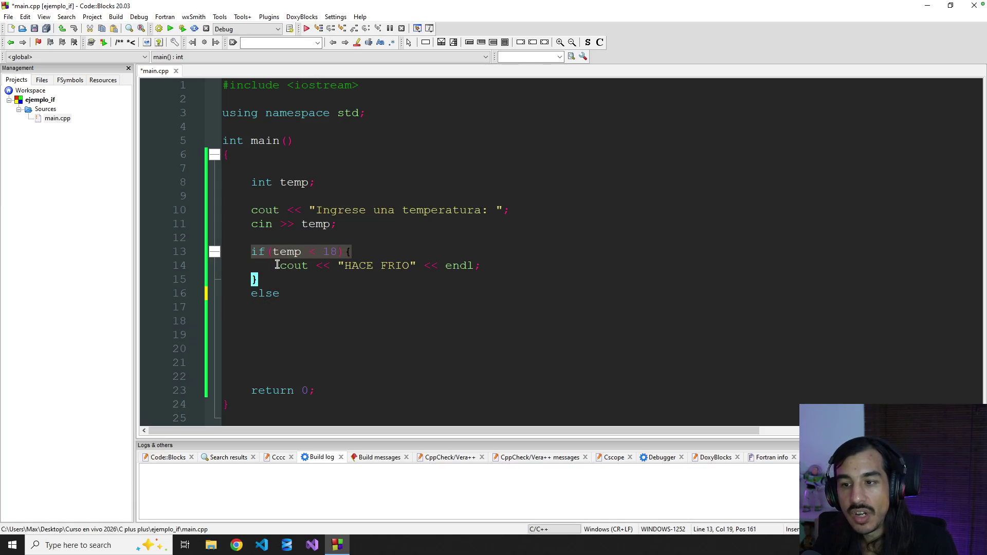
{"action": "left_click_drag", "start_coordinate": [277, 264], "coordinate": [472, 265]}
{"action": "left_click_drag", "start_coordinate": [250, 293], "coordinate": [320, 293]}
{"action": "left_click", "coordinate": [323, 295]}
{"action": "left_click", "coordinate": [337, 293]}
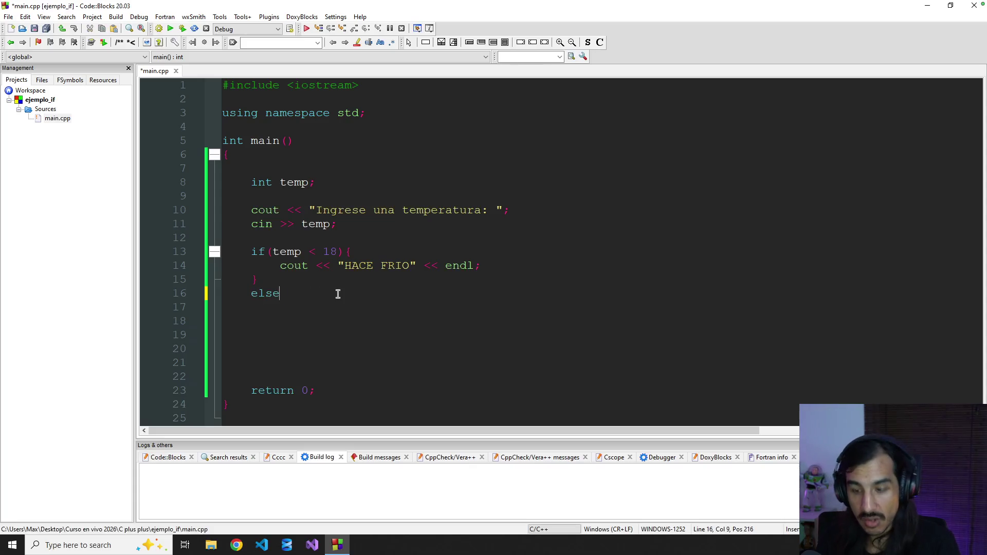
{"action": "type", "text": "{"}
- Make the else branch print "NO HACE TANTO FRIO. " with endl and add a period to the HACE FRIO message
{"action": "key", "text": "Return"}
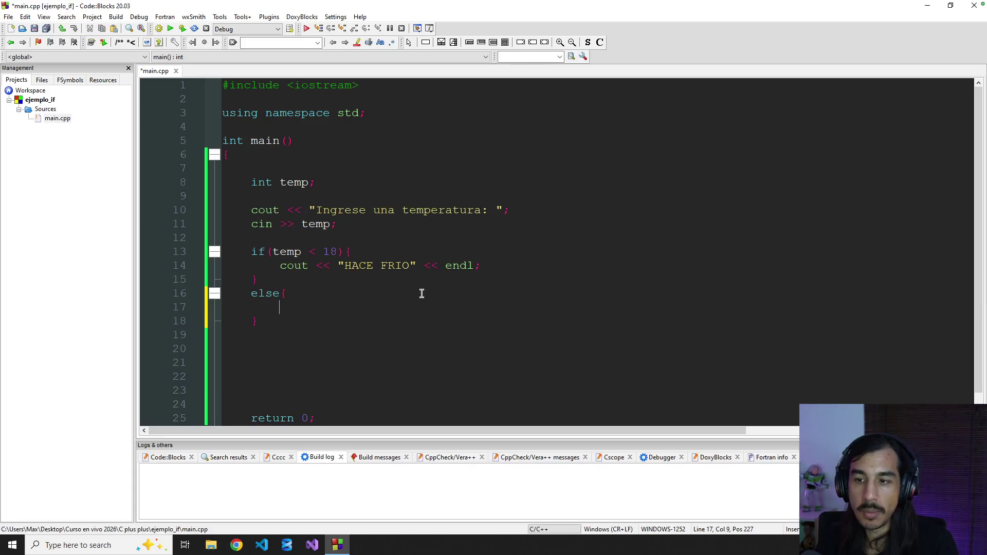
{"action": "type", "text": "cout << \""}
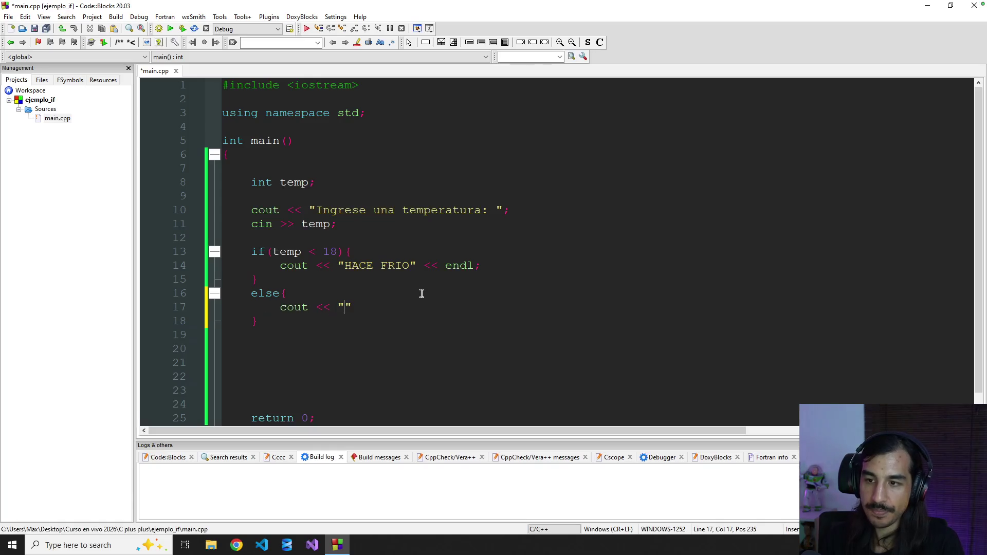
{"action": "type", "text": "NO HACE TANTO FRIO."}
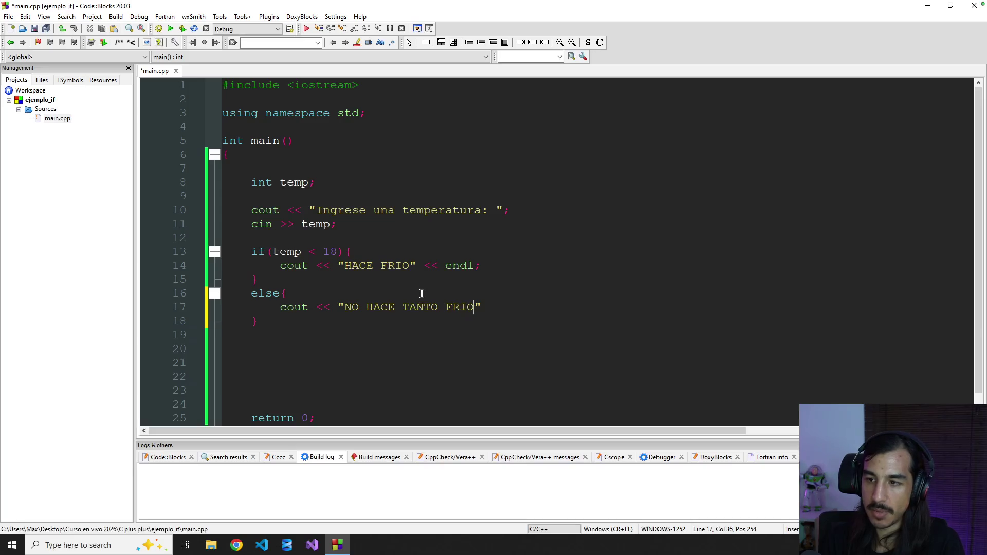
{"action": "type", "text": " \" << e"}
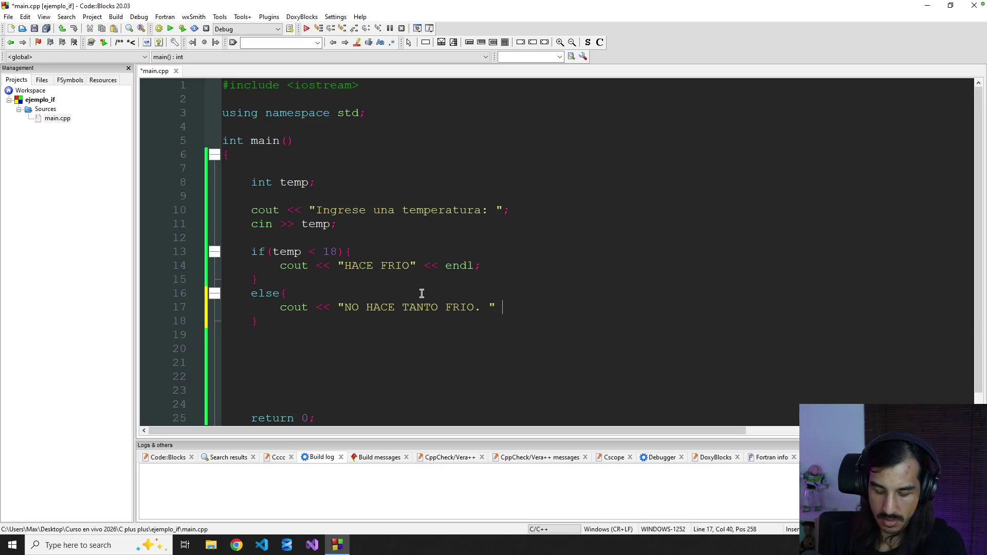
{"action": "type", "text": "ndl"}
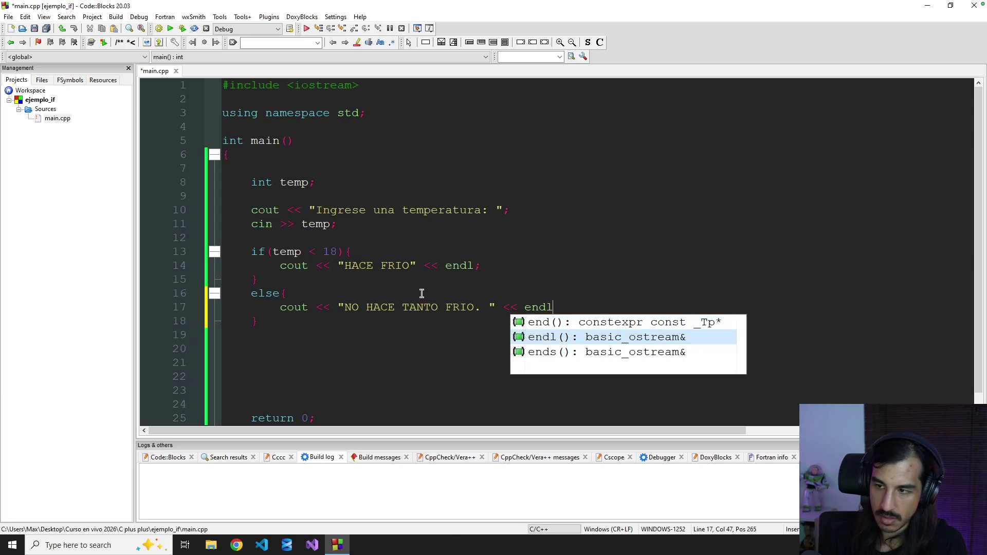
{"action": "type", "text": ";"}
{"action": "key", "text": "Up"}
{"action": "key", "text": "Up"}
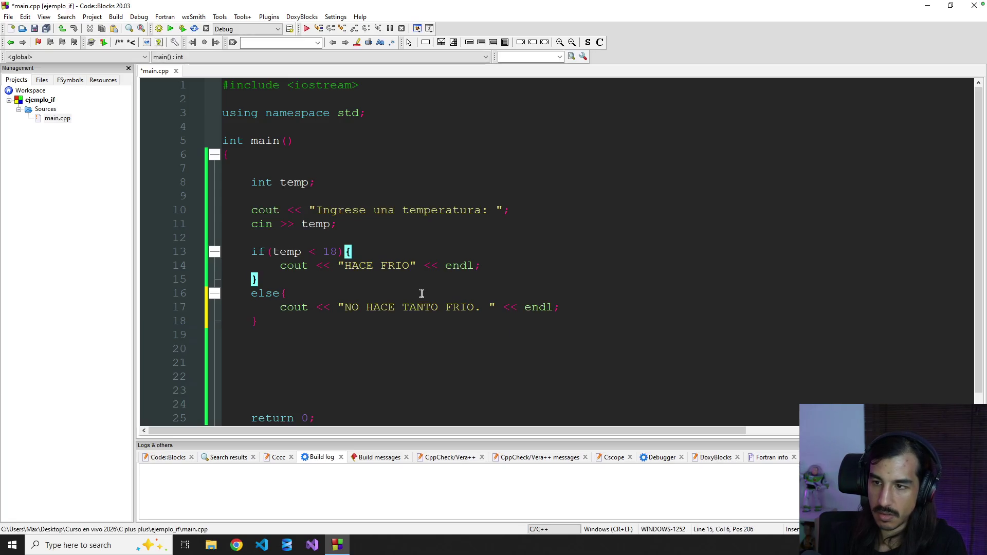
{"action": "left_click", "coordinate": [408, 265]}
{"action": "type", "text": "."}
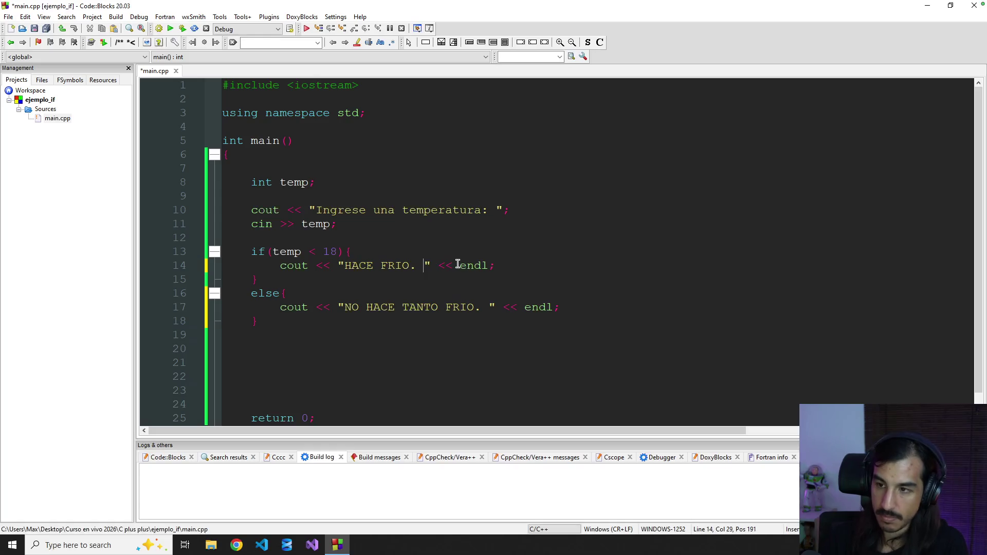
{"action": "left_click", "coordinate": [529, 278]}
- Save main.cpp, review the input and if/else code, and build and run the program
{"action": "key", "text": "ctrl+s"}
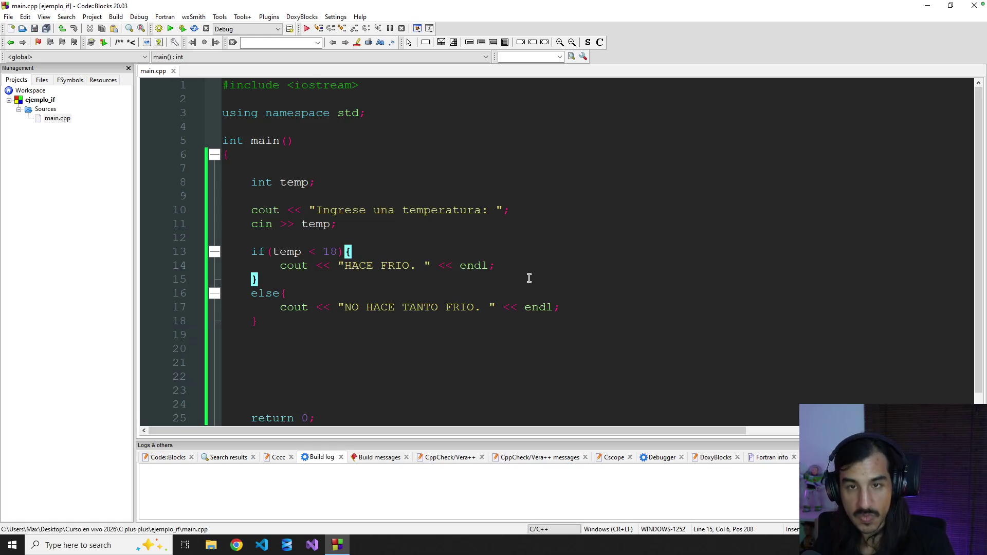
{"action": "left_click", "coordinate": [544, 264]}
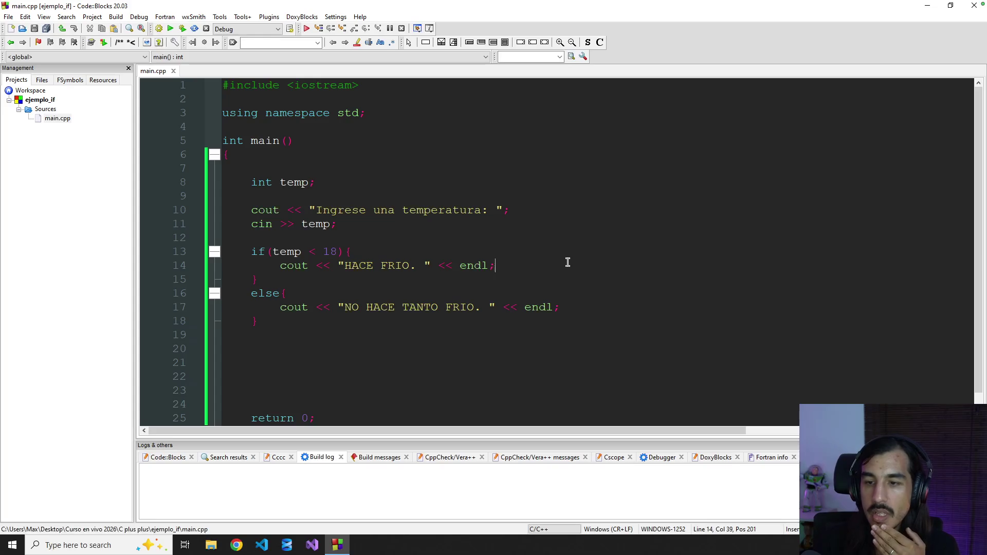
{"action": "left_click_drag", "start_coordinate": [262, 207], "coordinate": [354, 307]}
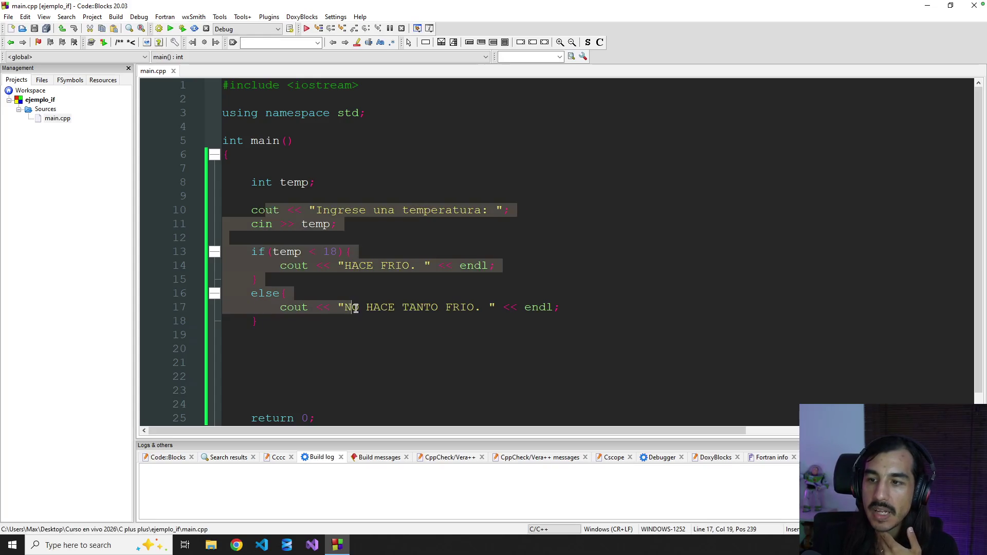
{"action": "left_click", "coordinate": [457, 349]}
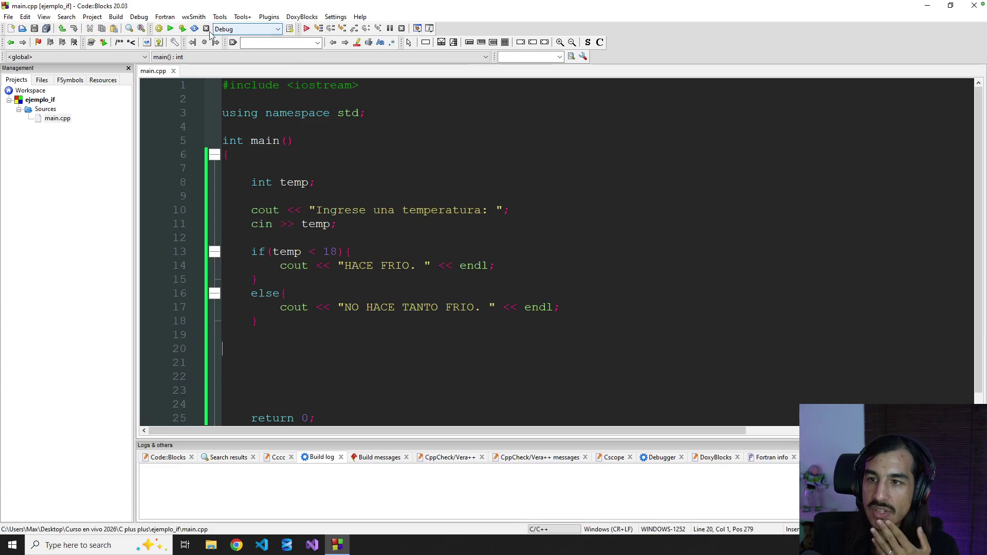
{"action": "left_click", "coordinate": [182, 28]}
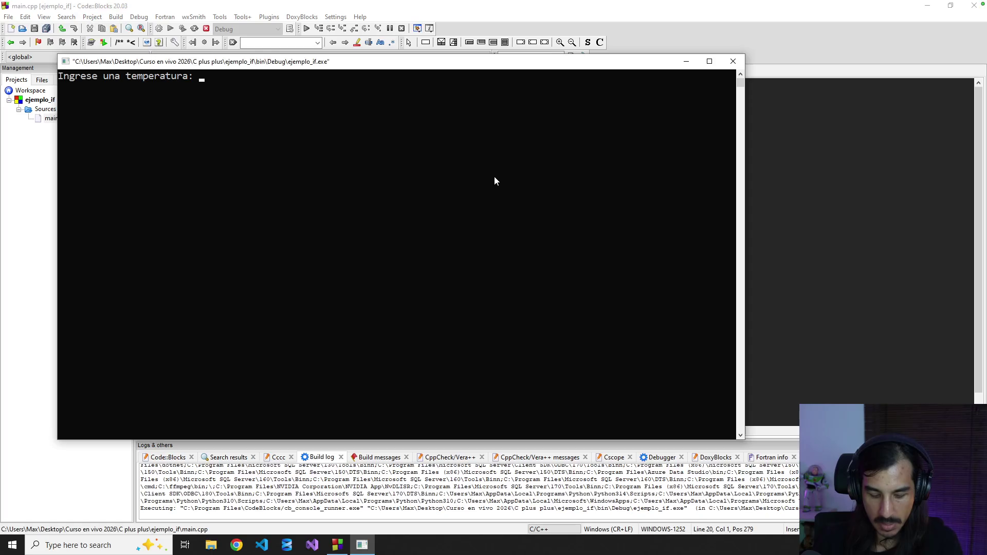
{"action": "type", "text": "10"}
- Enter temperature 10, confirm the console prints HACE FRIO., and close the console
{"action": "key", "text": "Return"}
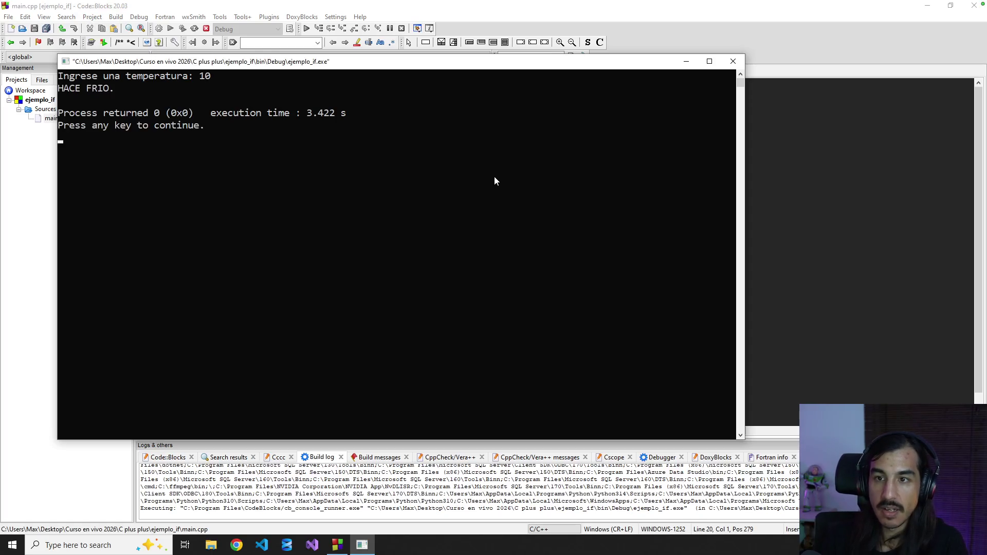
{"action": "left_click_drag", "start_coordinate": [120, 96], "coordinate": [60, 90]}
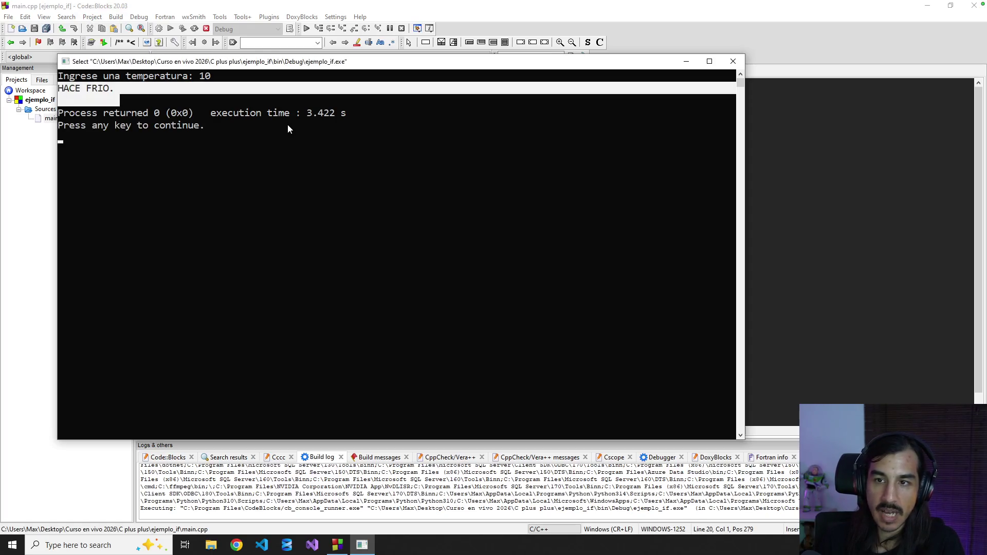
{"action": "left_click", "coordinate": [376, 149]}
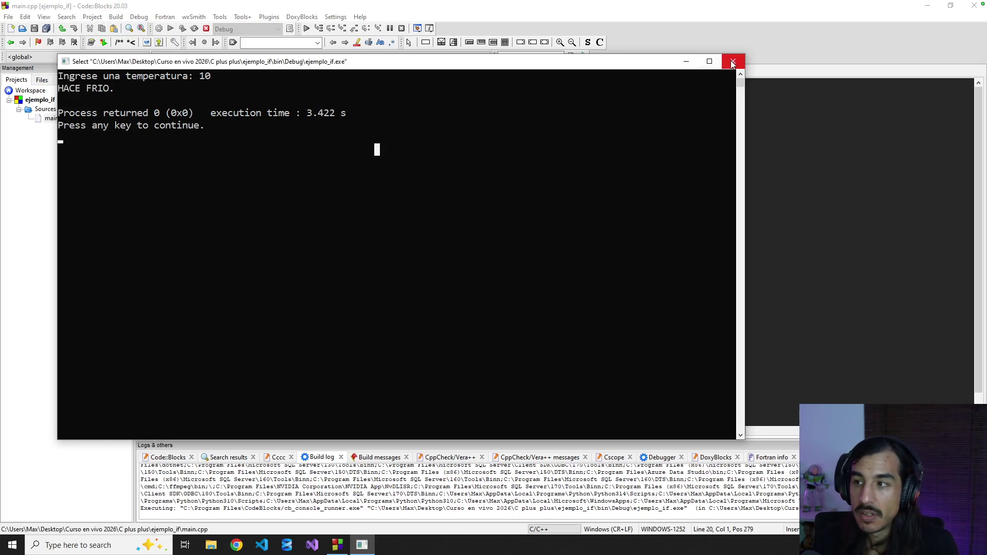
{"action": "left_click", "coordinate": [733, 62]}
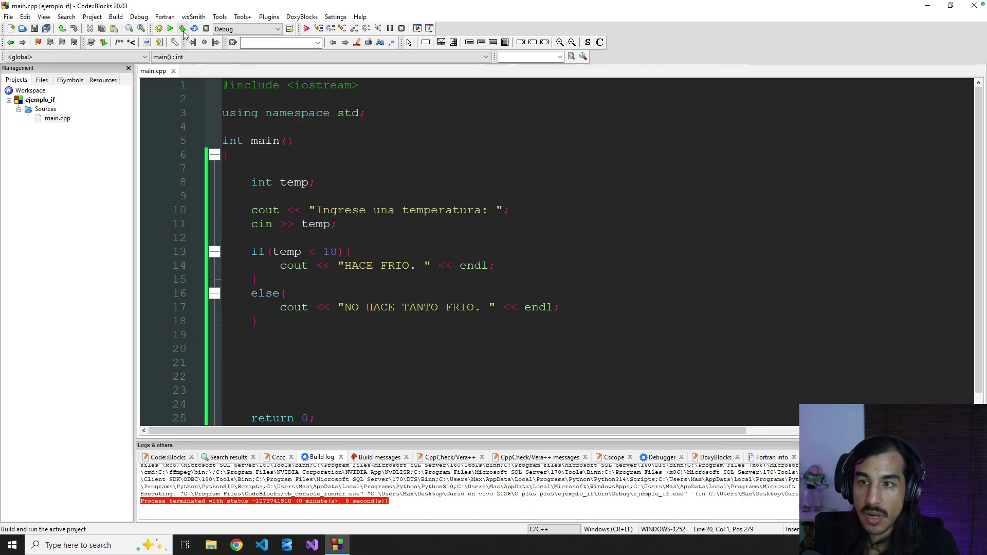
- Run again with temperature 34, confirm it prints NO HACE TANTO FRIO., and close the console
{"action": "left_click", "coordinate": [182, 28]}
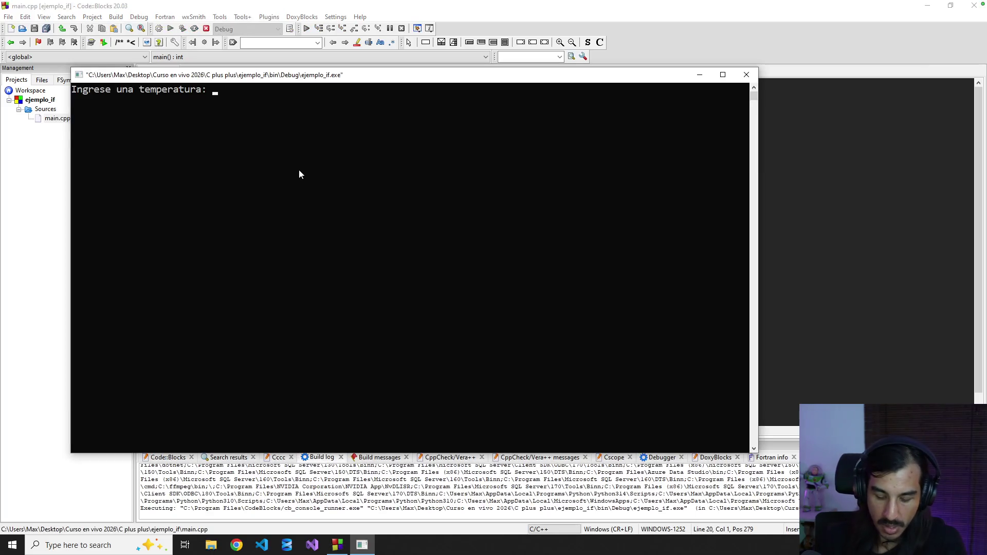
{"action": "type", "text": "34"}
{"action": "key", "text": "Return"}
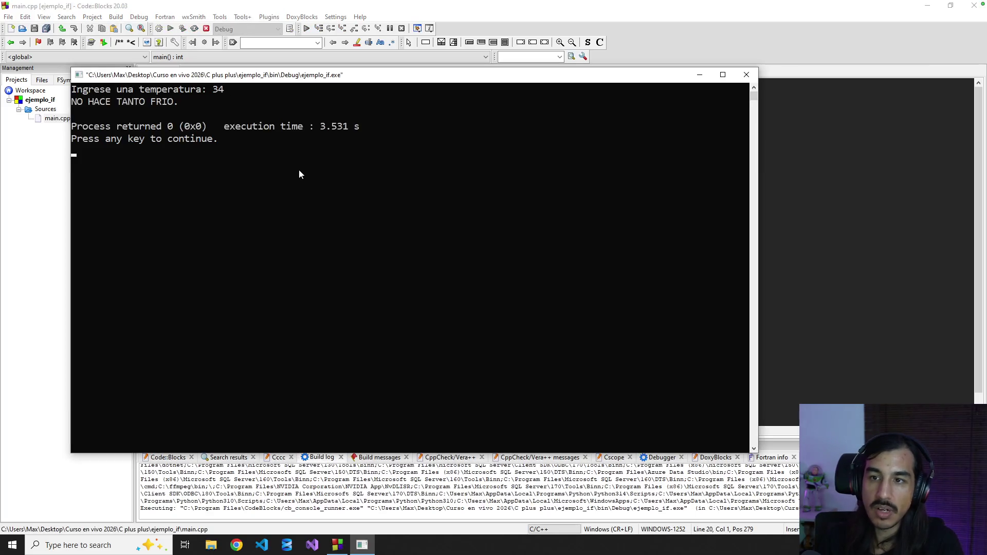
{"action": "left_click_drag", "start_coordinate": [72, 101], "coordinate": [178, 105]}
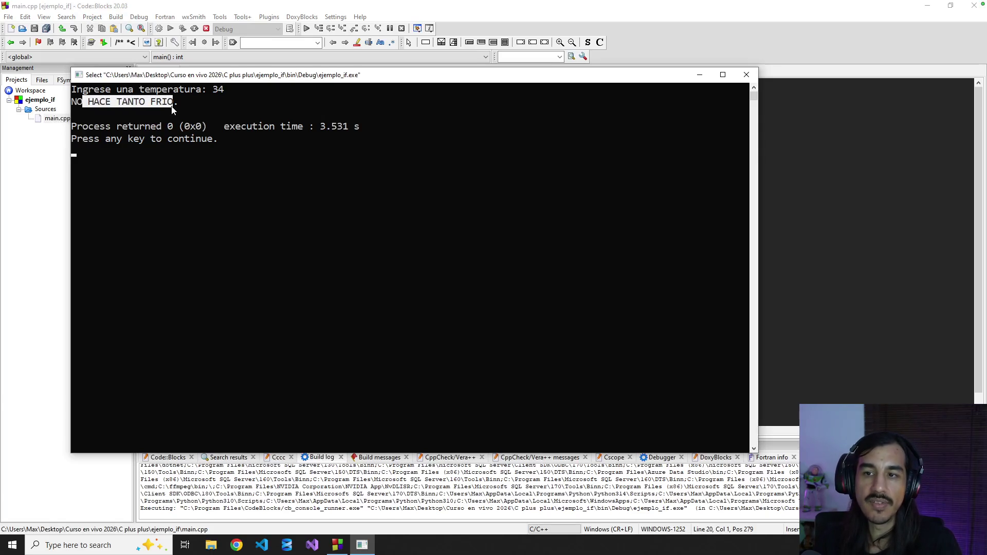
{"action": "left_click", "coordinate": [231, 102]}
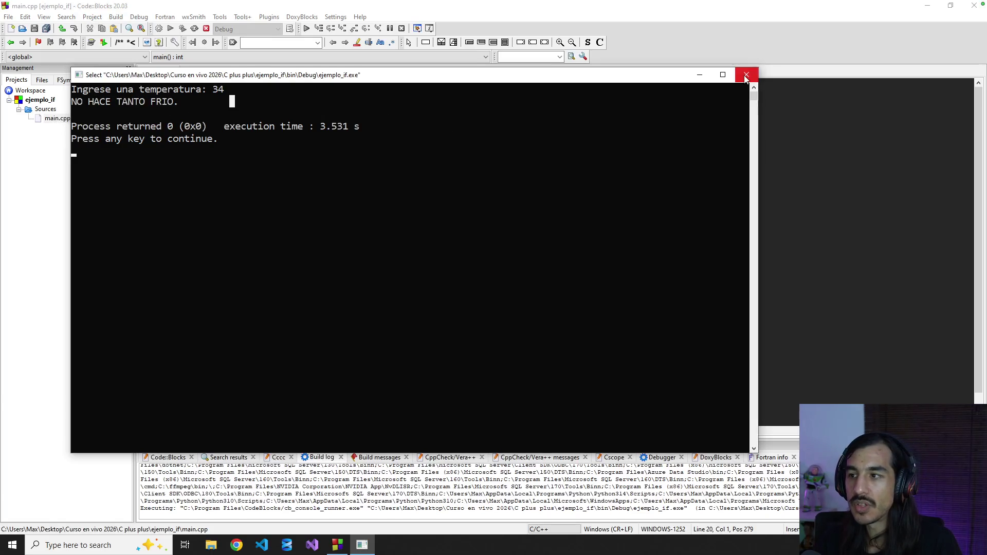
{"action": "left_click", "coordinate": [746, 75]}
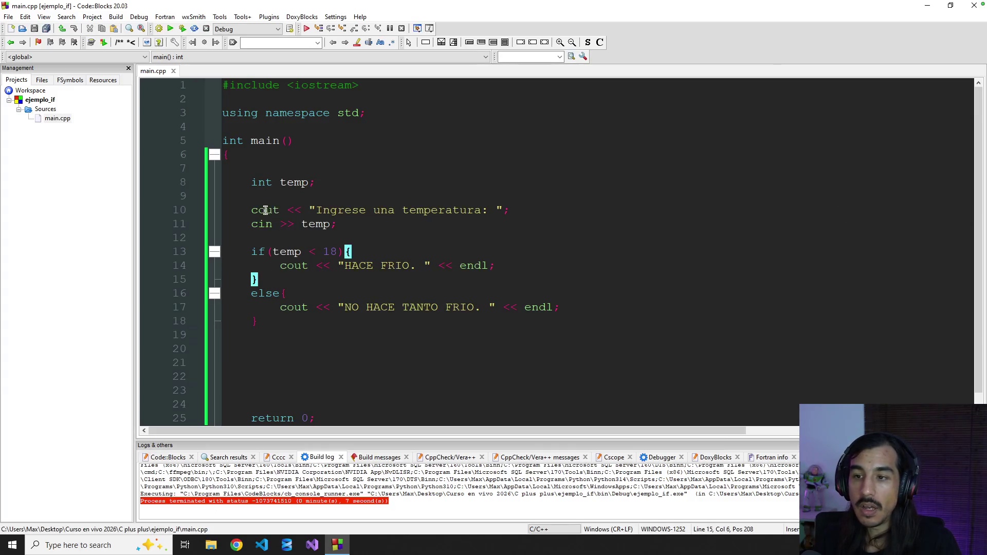
{"action": "double_click", "coordinate": [274, 253]}
{"action": "left_click", "coordinate": [381, 254]}
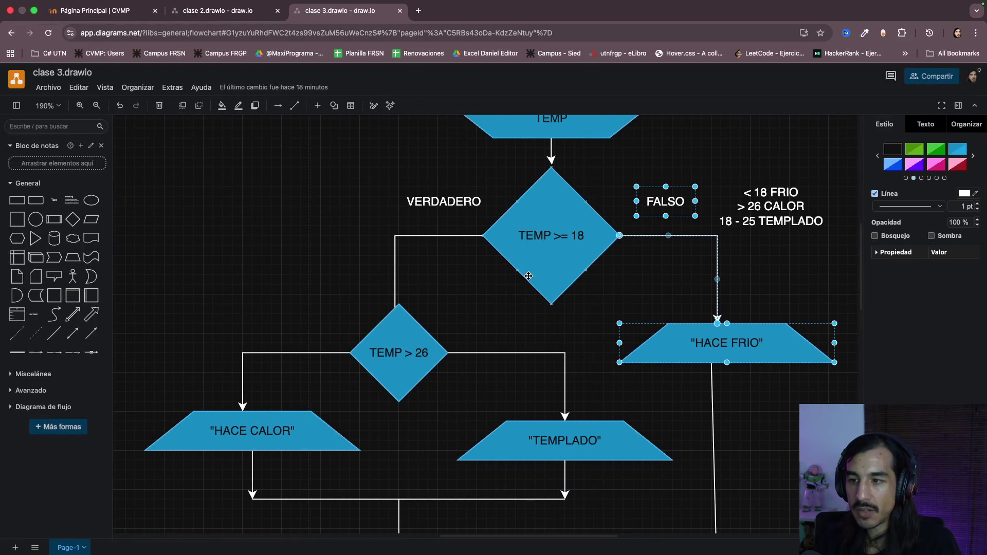
{"action": "scroll", "coordinate": [424, 279], "scroll_direction": "down", "scroll_amount": 2}
{"action": "scroll", "coordinate": [423, 280], "scroll_direction": "right", "scroll_amount": 2}
{"action": "scroll", "coordinate": [423, 280], "scroll_direction": "right", "scroll_amount": 2}
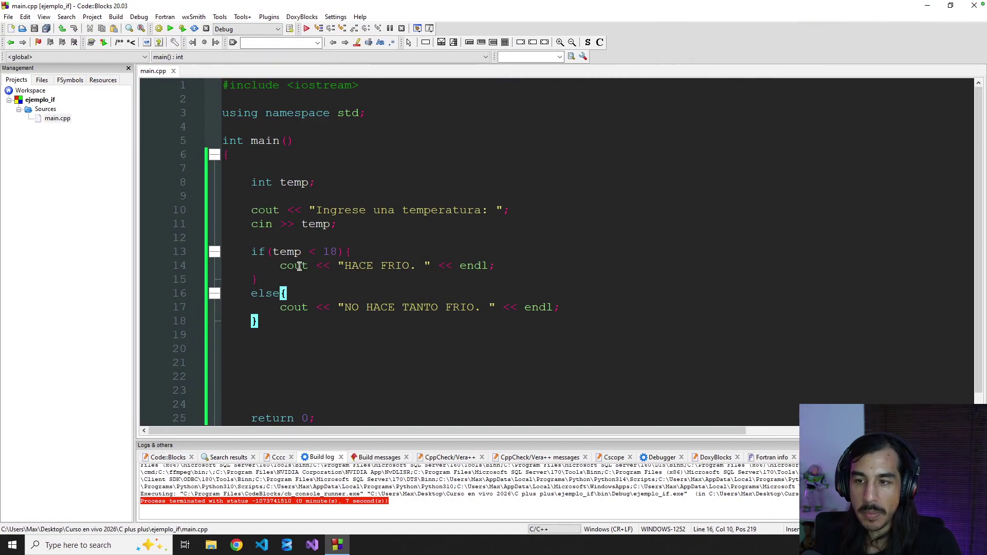
- Review the if (temp < 18) condition, its HACE FRIO. output and the whole else block
{"action": "left_click_drag", "start_coordinate": [252, 252], "coordinate": [374, 246]}
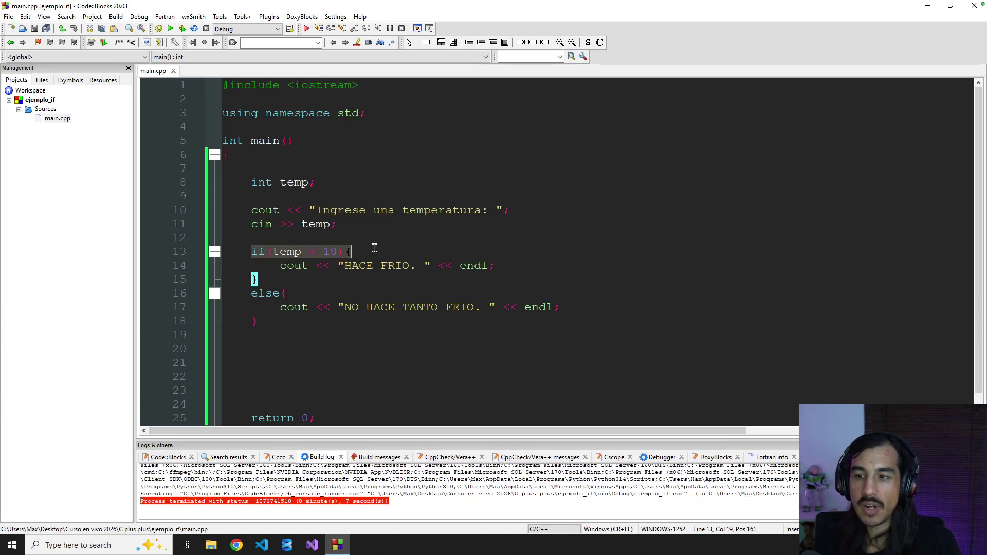
{"action": "left_click_drag", "start_coordinate": [301, 266], "coordinate": [344, 266]}
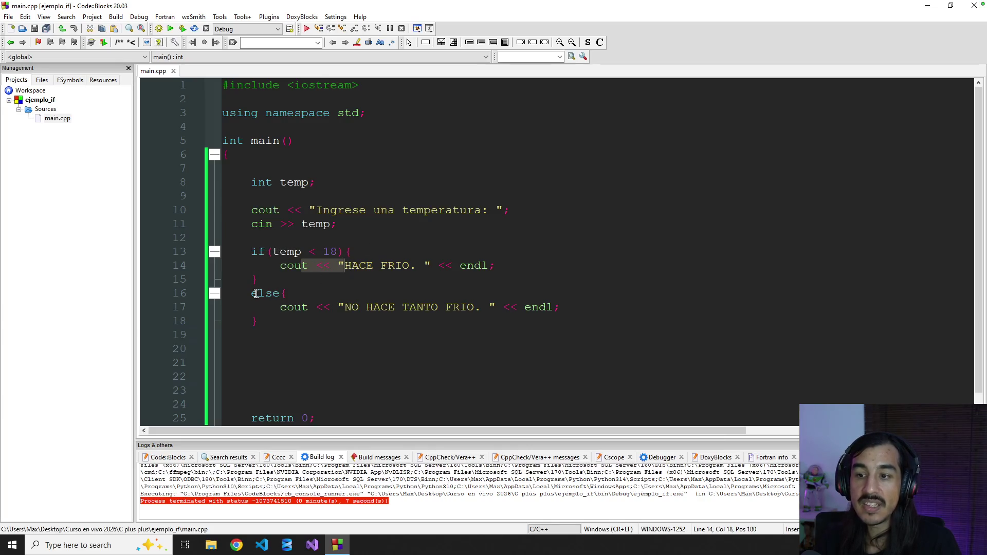
{"action": "left_click_drag", "start_coordinate": [252, 293], "coordinate": [300, 320]}
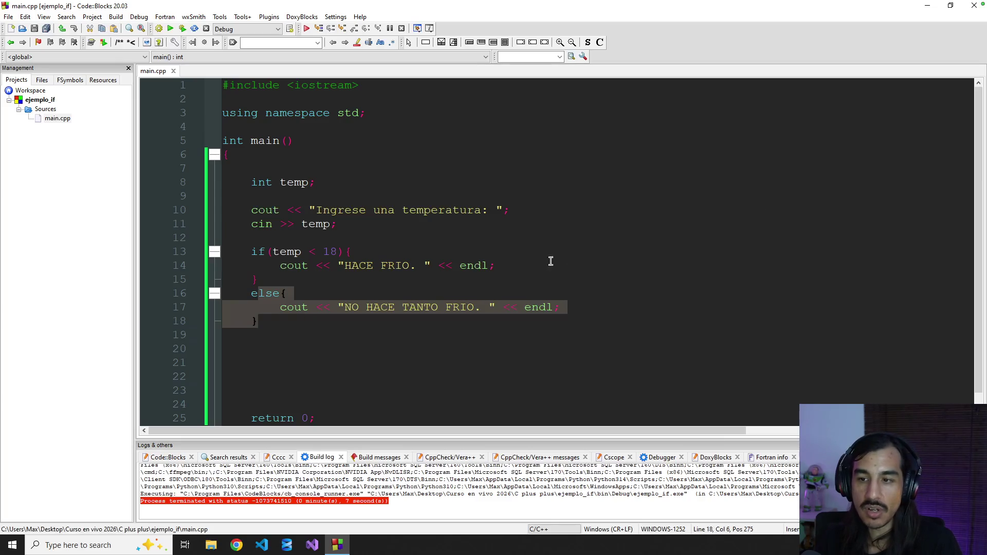
{"action": "left_click", "coordinate": [378, 296]}
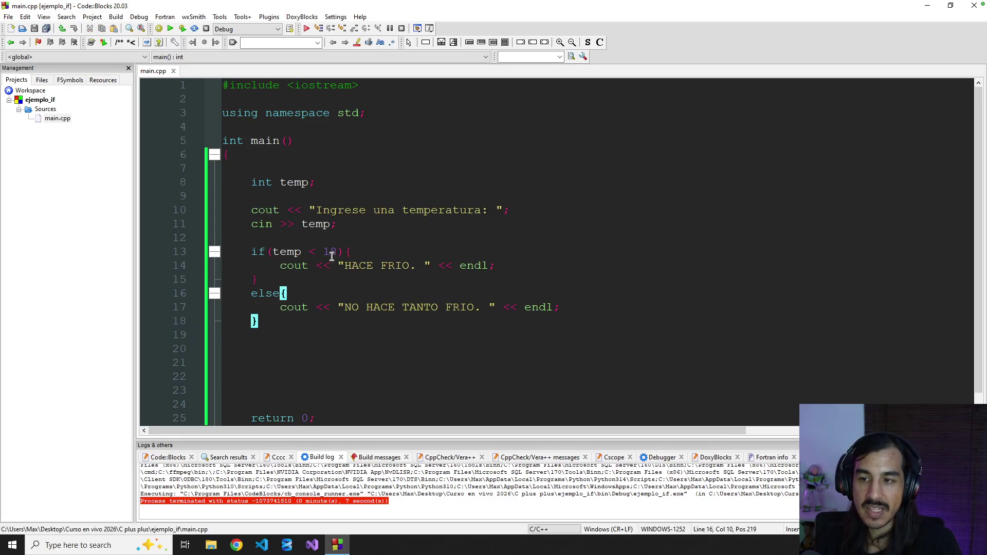
- Insert the comment // es 18 o más as the first line inside the else block
{"action": "key", "text": "Return"}
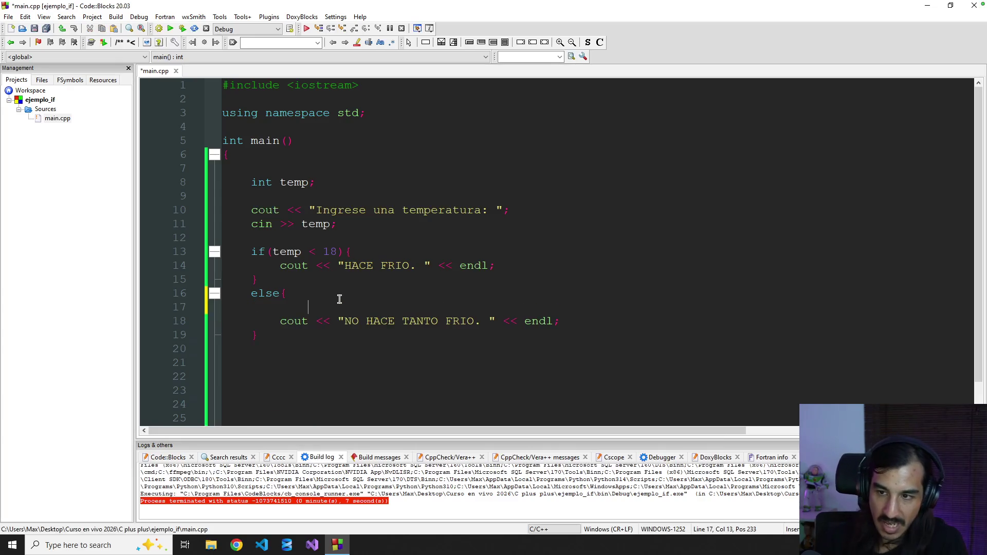
{"action": "type", "text": "// es mau"}
{"action": "key", "text": "BackSpace"}
{"action": "key", "text": "BackSpace"}
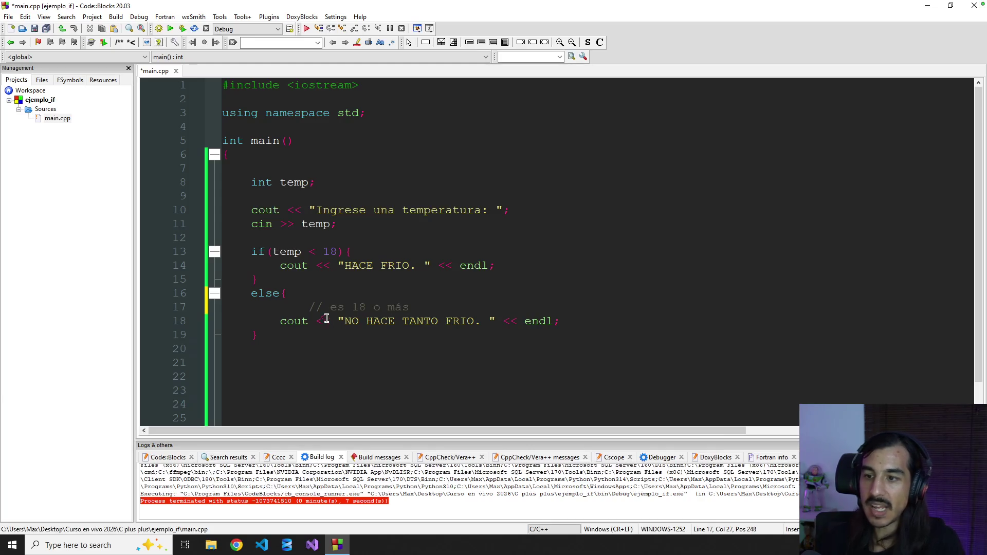
{"action": "left_click_drag", "start_coordinate": [309, 307], "coordinate": [419, 308]}
- Delete the NO HACE TANTO FRIO. output statement and align the comment's indentation
{"action": "left_click", "coordinate": [306, 310]}
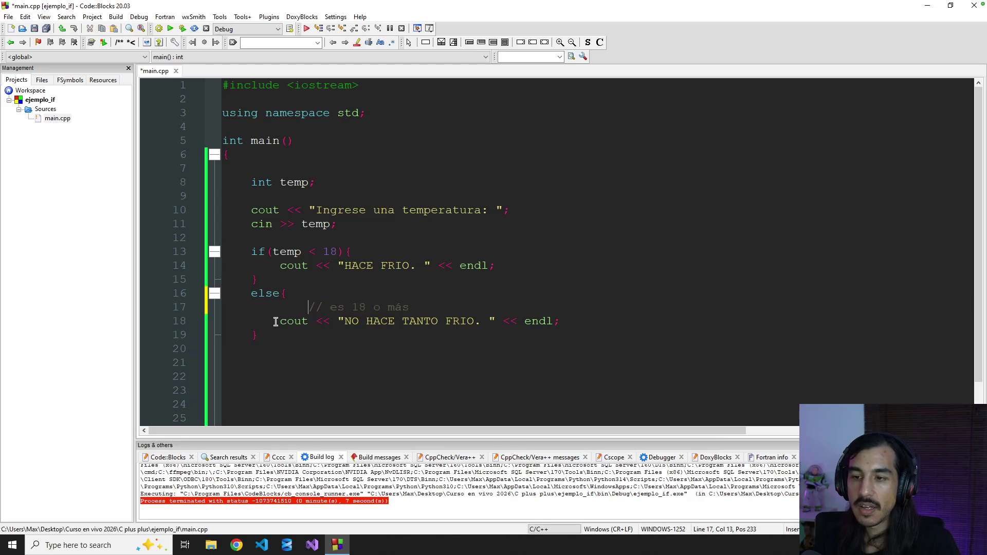
{"action": "left_click_drag", "start_coordinate": [274, 320], "coordinate": [567, 320]}
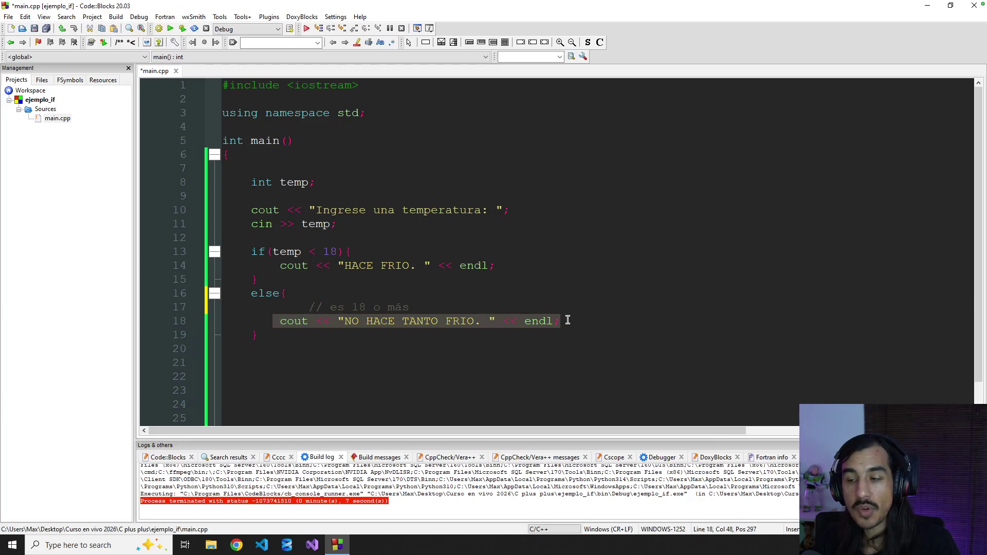
{"action": "left_click", "coordinate": [585, 321]}
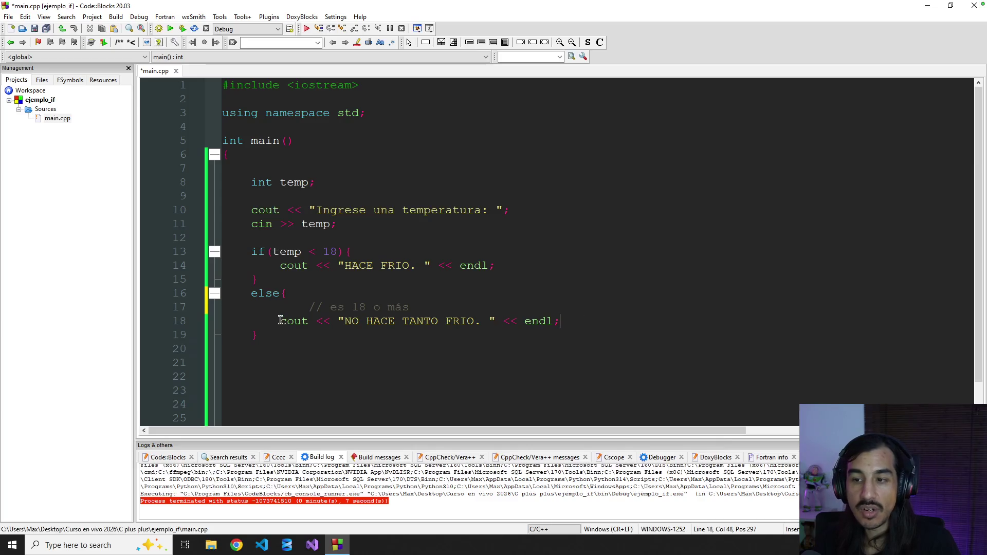
{"action": "left_click_drag", "start_coordinate": [280, 321], "coordinate": [592, 317]}
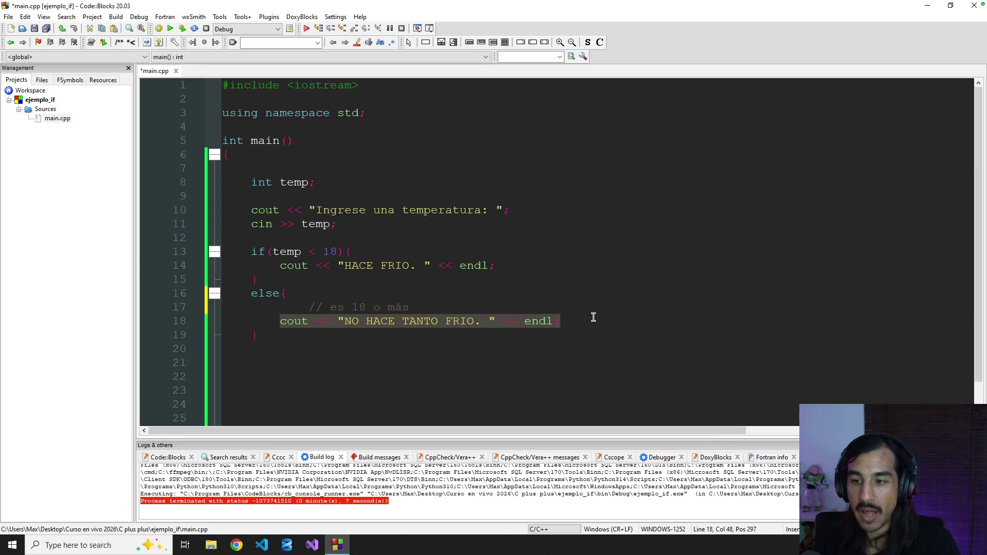
{"action": "key", "text": "Delete"}
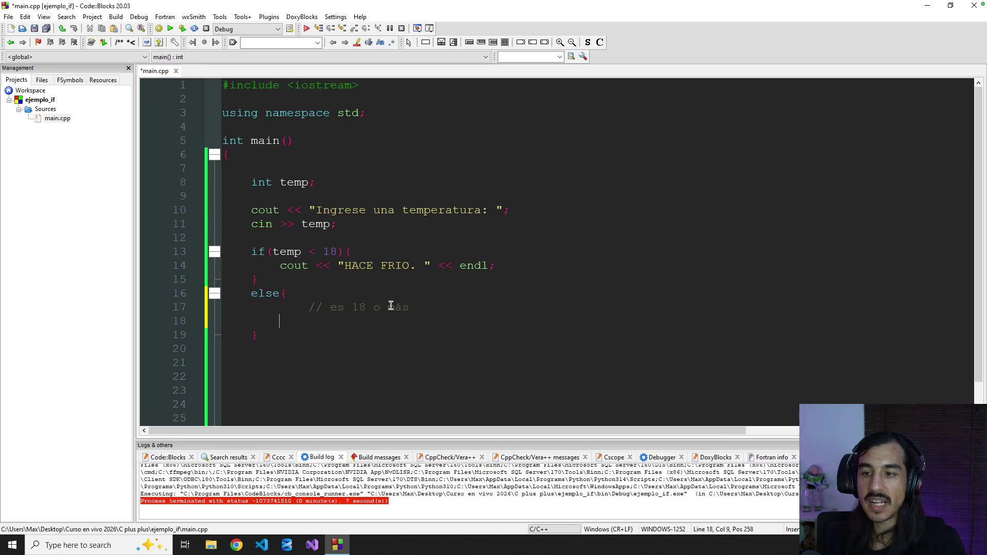
{"action": "key", "text": "Up"}
{"action": "key", "text": "Delete"}
{"action": "key", "text": "Delete"}
{"action": "key", "text": "Delete"}
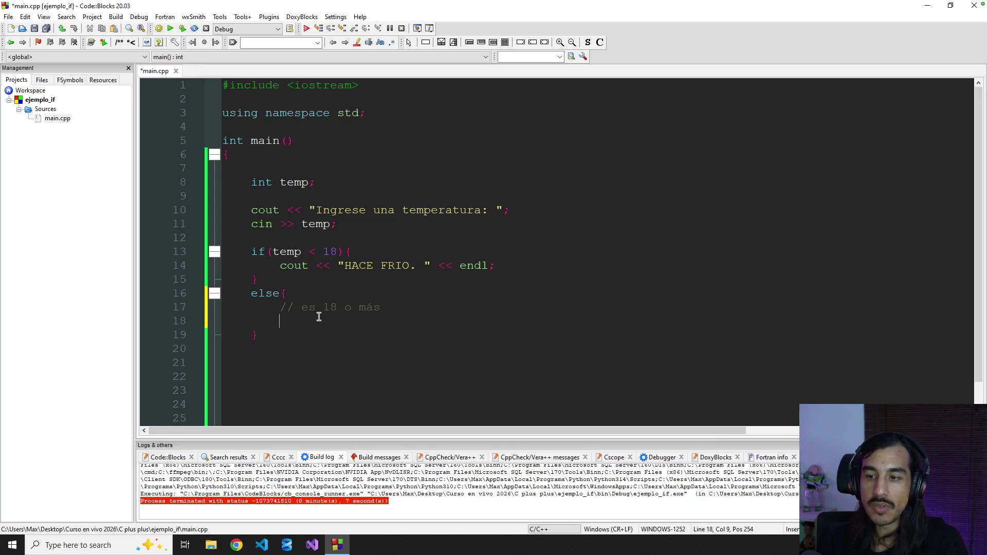
- Check which brace closes the else block and move to its empty line for the nested if
{"action": "key", "text": "Up"}
{"action": "key", "text": "Up"}
{"action": "key", "text": "End"}
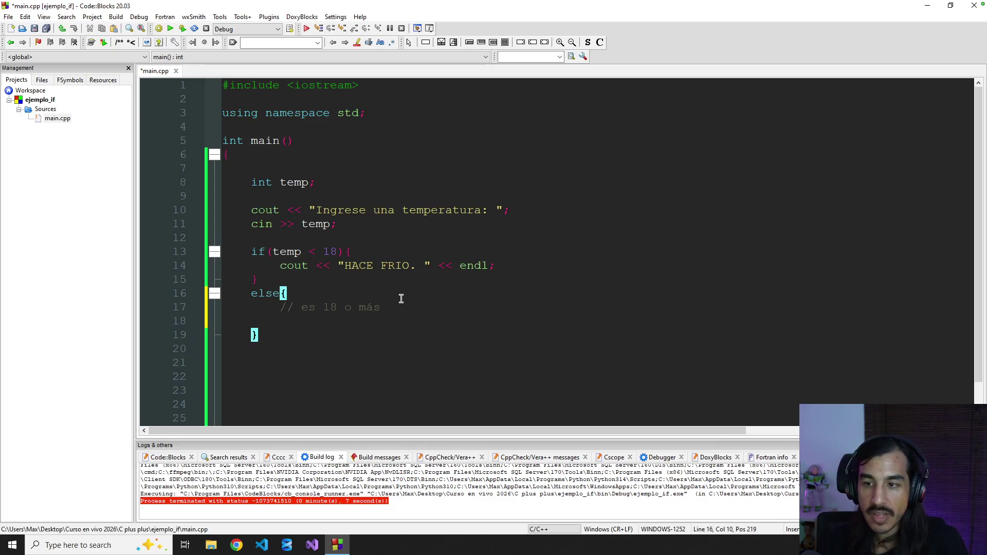
{"action": "key", "text": "Left"}
{"action": "key", "text": "Left"}
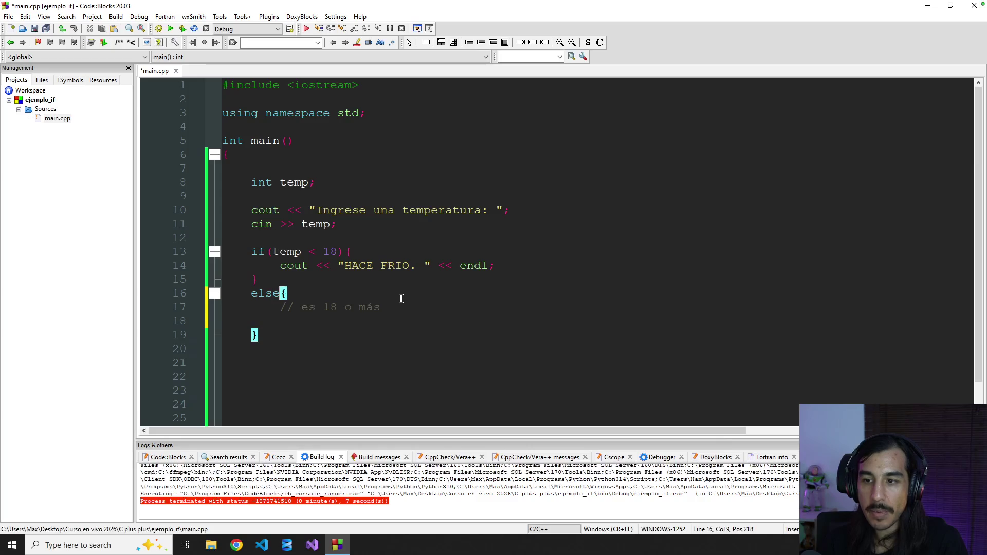
{"action": "key", "text": "Right"}
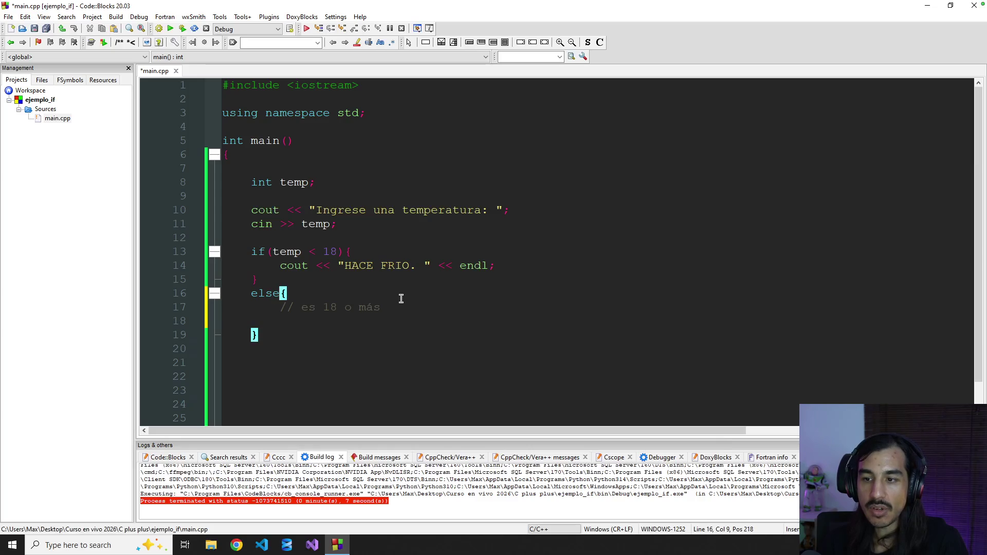
{"action": "key", "text": "Down"}
{"action": "key", "text": "Down"}
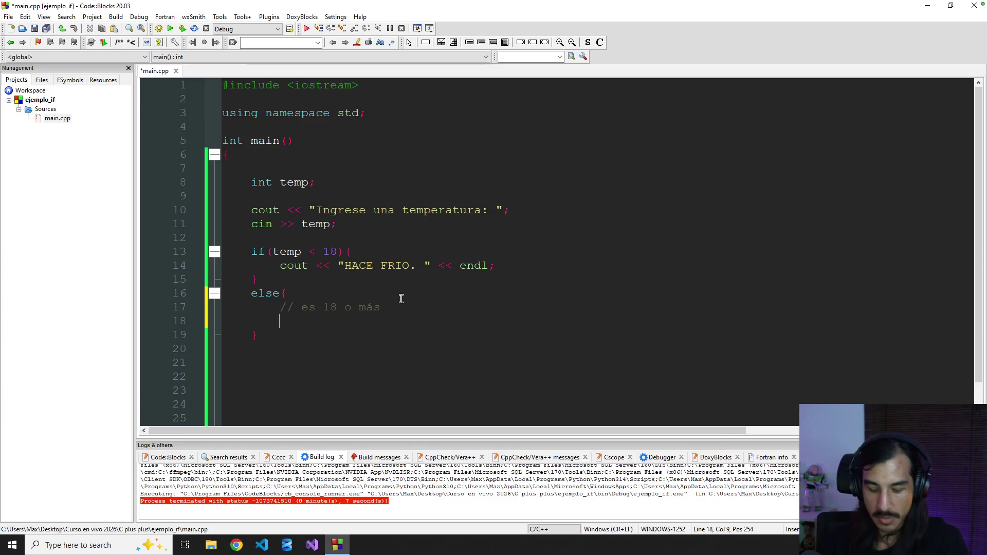
{"action": "type", "text": "if"}
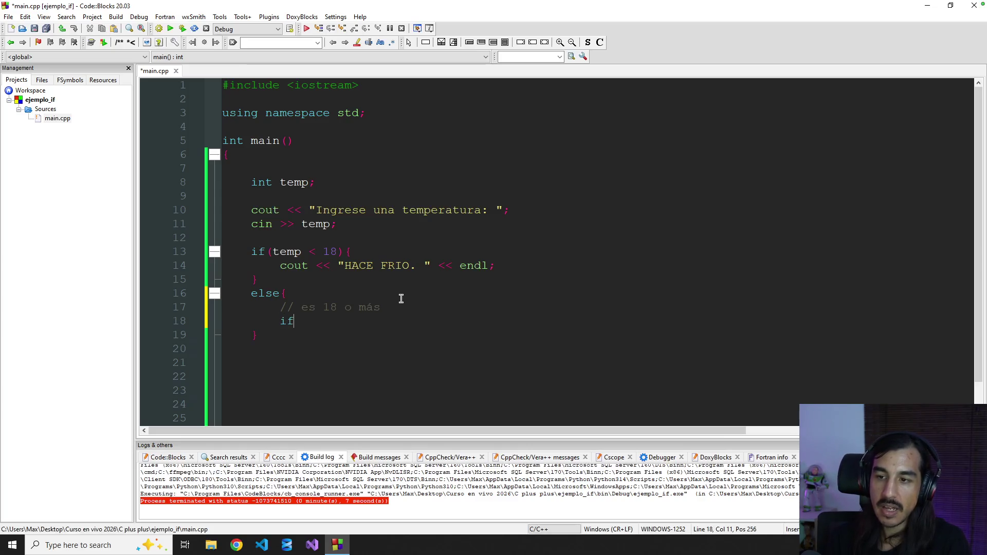
{"action": "type", "text": "(temp > 26)"}
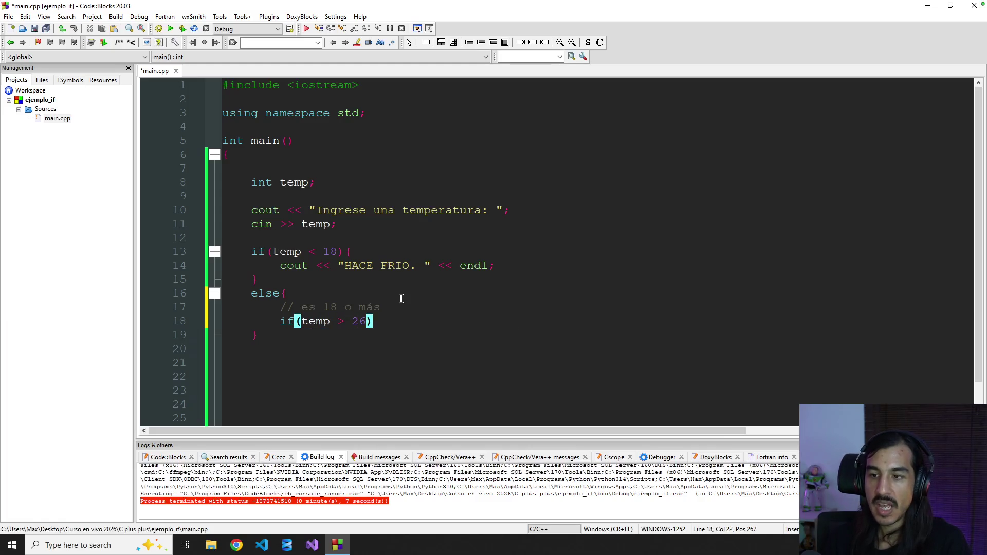
{"action": "type", "text": "{"}
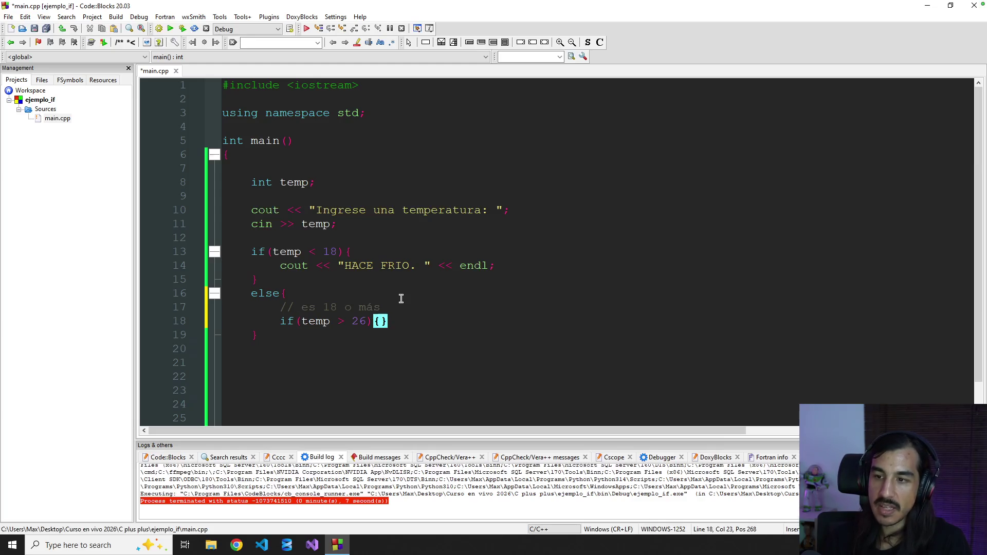
- Create an empty nested if (temp > 26) block inside the else branch and highlight it
{"action": "key", "text": "Return"}
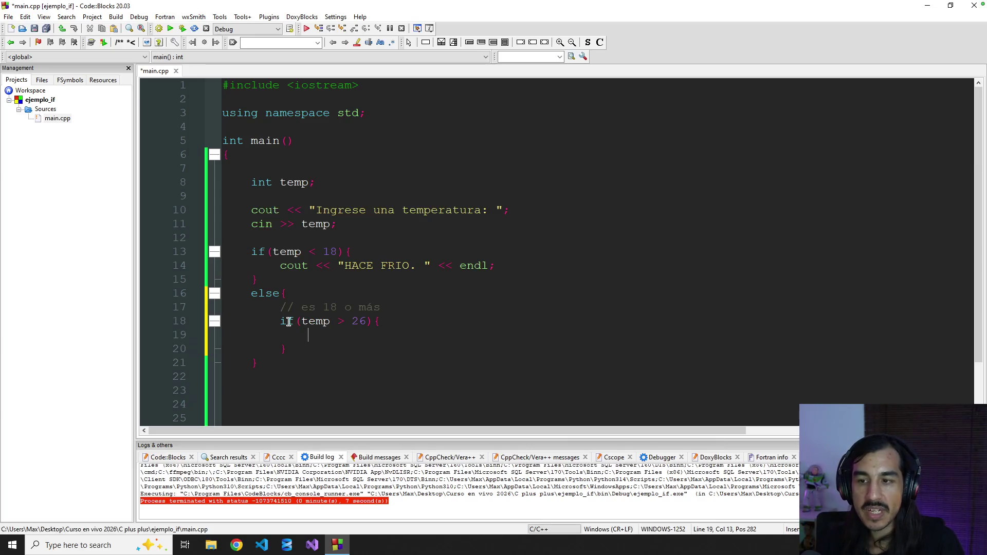
{"action": "left_click_drag", "start_coordinate": [281, 321], "coordinate": [311, 348]}
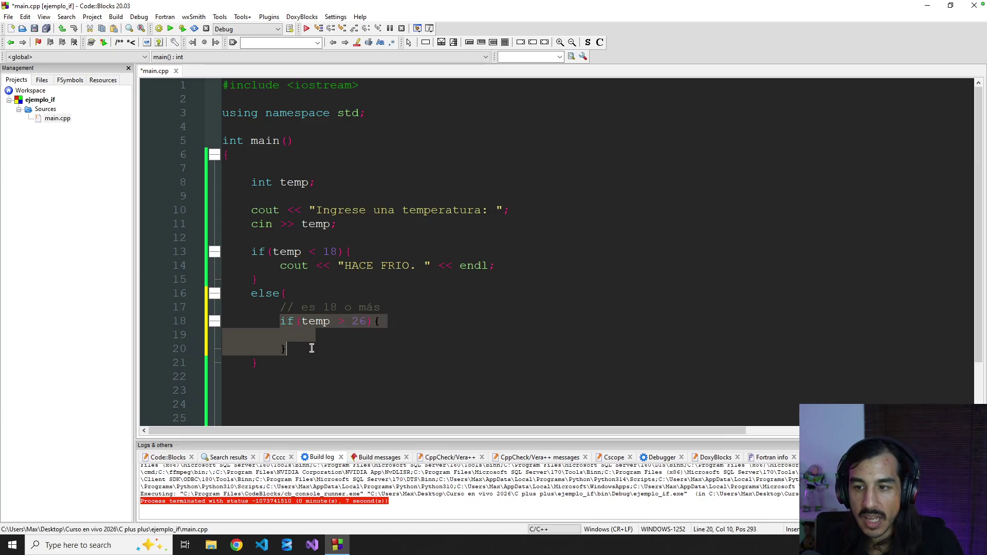
{"action": "left_click_drag", "start_coordinate": [251, 294], "coordinate": [304, 363]}
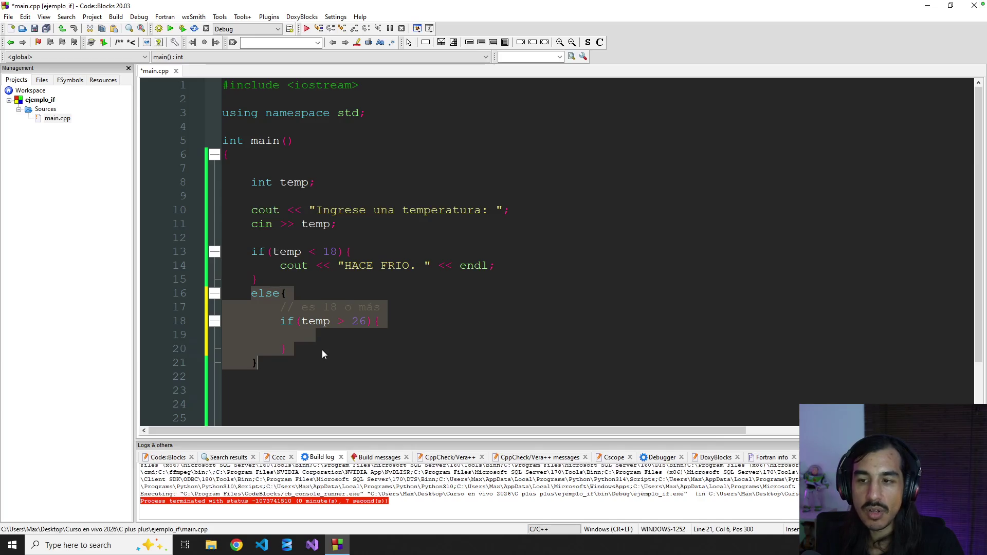
{"action": "left_click", "coordinate": [340, 340]}
{"action": "left_click_drag", "start_coordinate": [281, 321], "coordinate": [320, 345]}
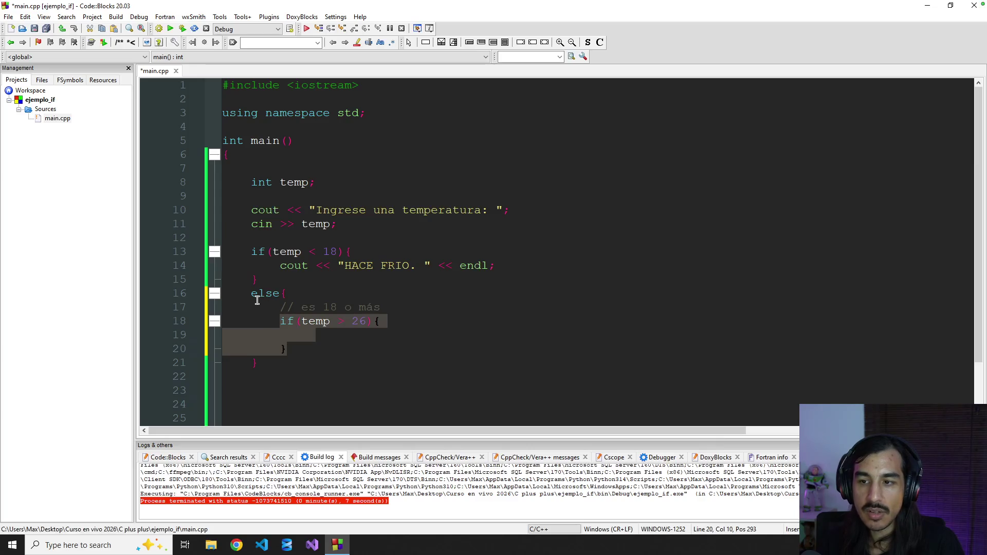
{"action": "left_click_drag", "start_coordinate": [252, 293], "coordinate": [301, 362]}
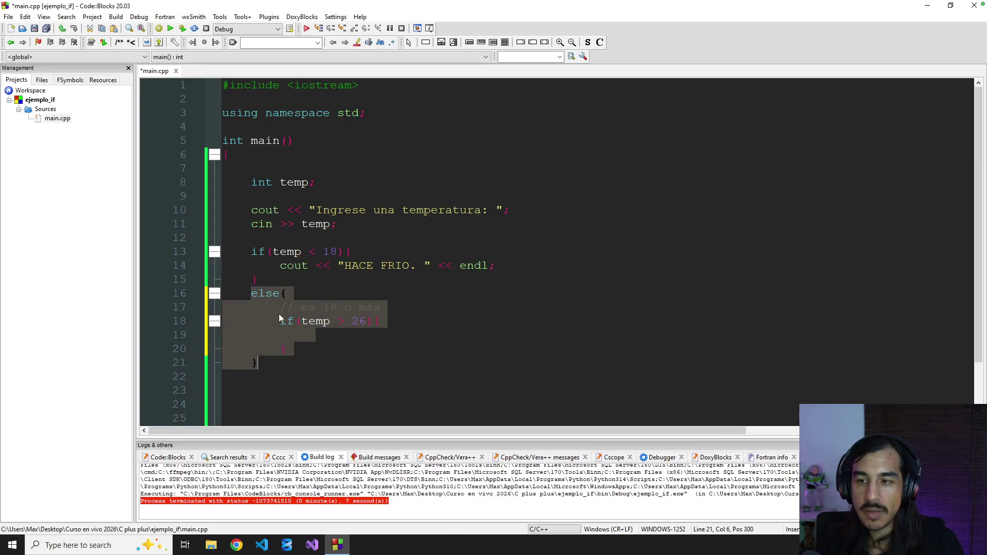
{"action": "left_click_drag", "start_coordinate": [249, 251], "coordinate": [278, 276]}
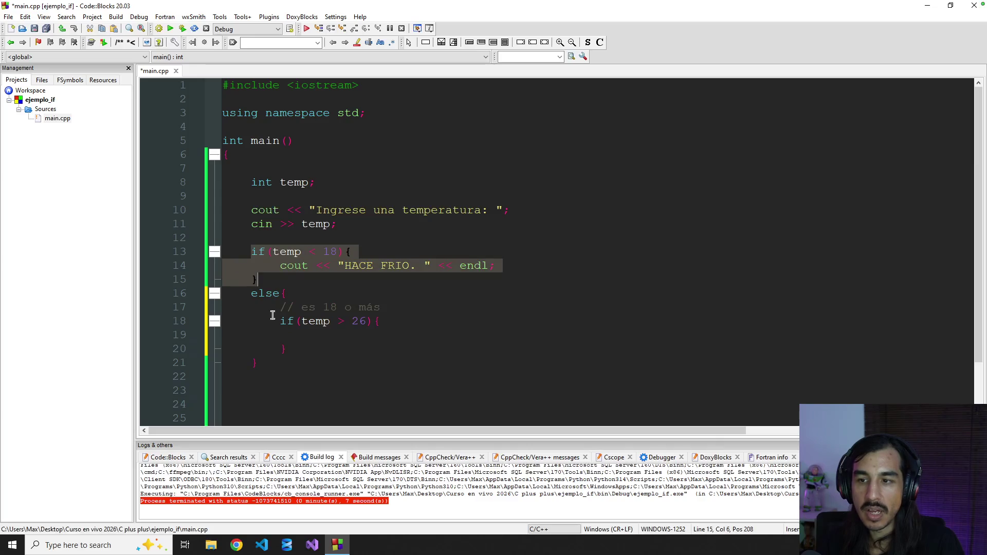
{"action": "mouse_move", "coordinate": [259, 368]}
{"action": "left_mouse_down"}
{"action": "mouse_move", "coordinate": [255, 323]}
{"action": "mouse_move", "coordinate": [194, 251]}
{"action": "left_mouse_up"}
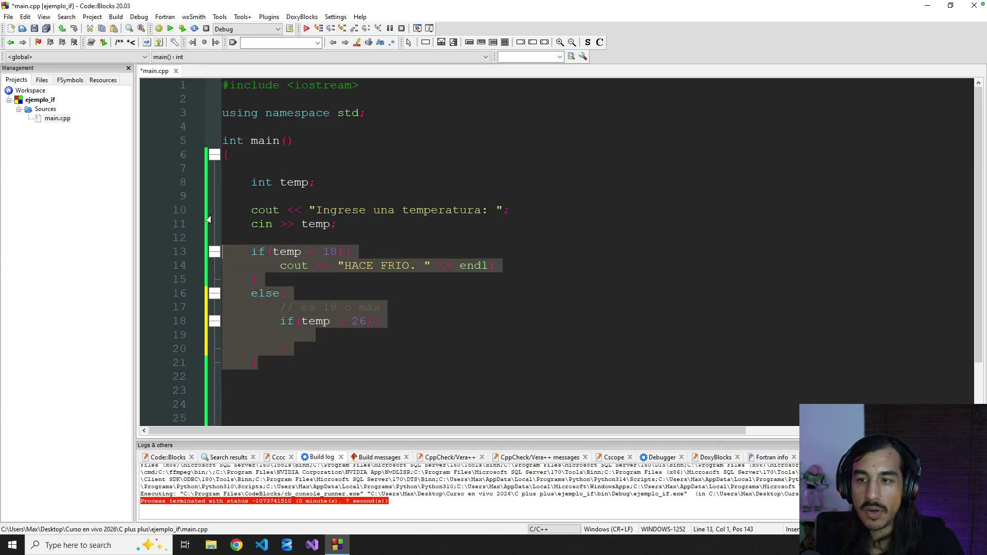
{"action": "left_click", "coordinate": [243, 257]}
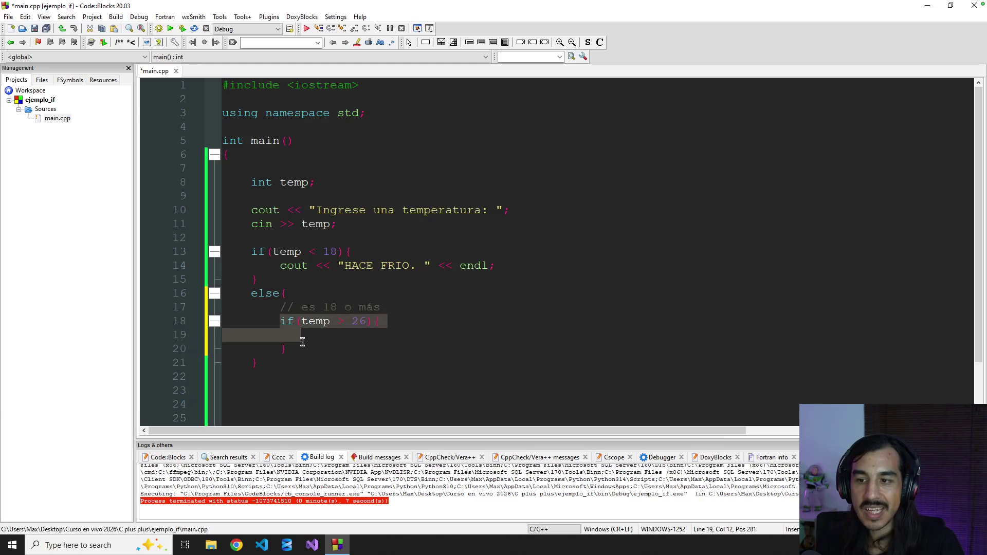
{"action": "left_click_drag", "start_coordinate": [279, 322], "coordinate": [304, 345]}
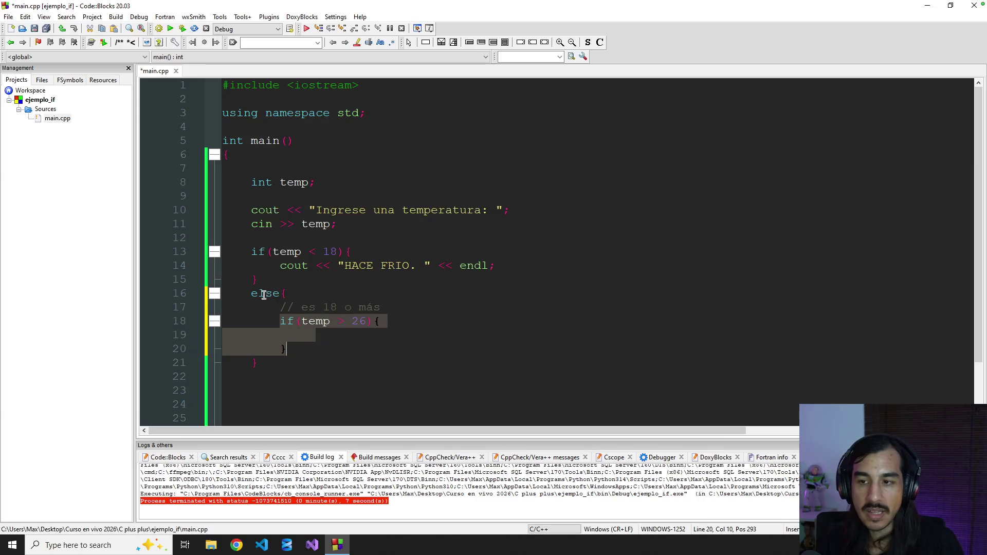
{"action": "mouse_move", "coordinate": [252, 293]}
{"action": "left_mouse_down"}
{"action": "mouse_move", "coordinate": [295, 308]}
{"action": "mouse_move", "coordinate": [277, 381]}
{"action": "left_mouse_up"}
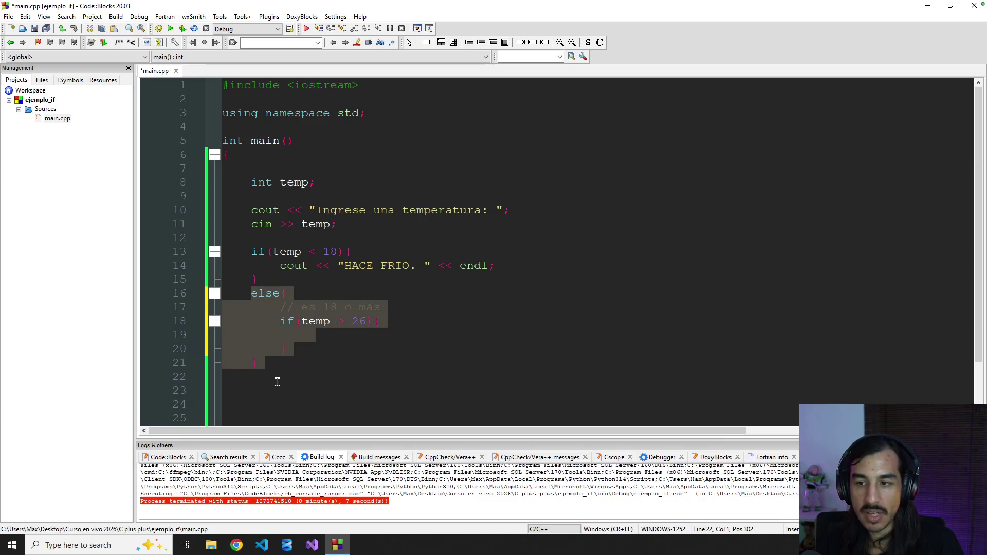
{"action": "left_click", "coordinate": [322, 352]}
{"action": "scroll", "coordinate": [324, 352], "scroll_direction": "down", "scroll_amount": 1}
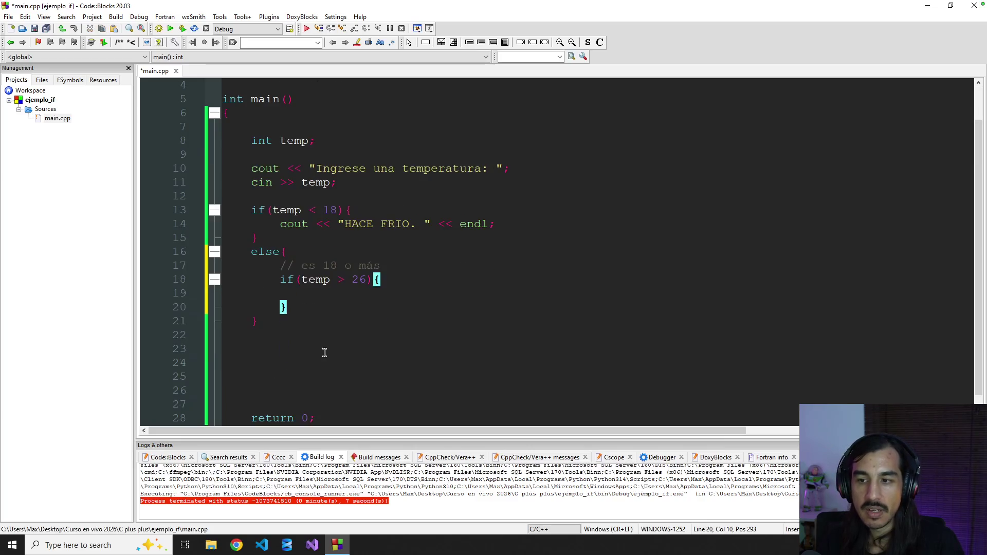
{"action": "left_click", "coordinate": [328, 292]}
{"action": "type", "text": "cout << \"HACE CALOR"}
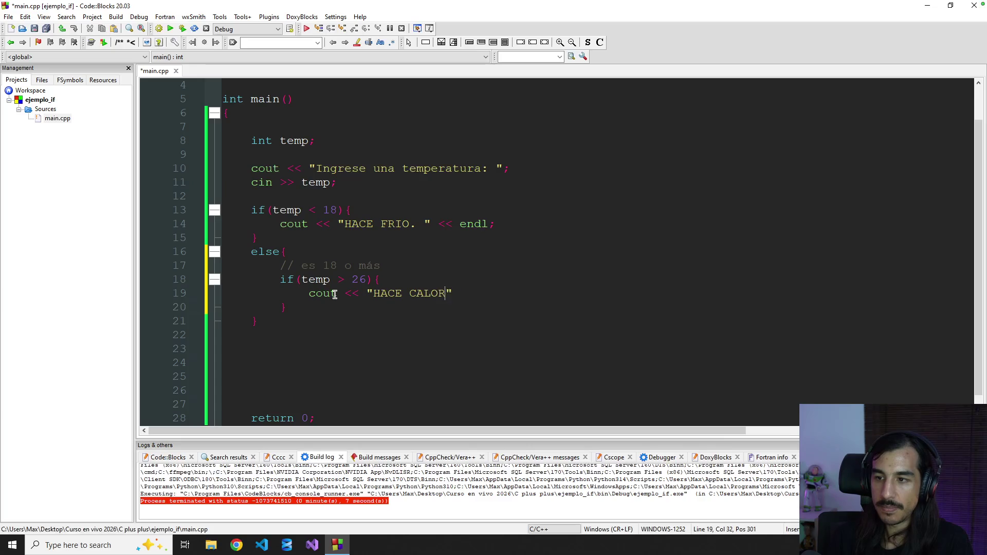
{"action": "type", "text": "n"}
- Make the nested if print "HACE CALOR. ", add an else printing "TEMPLADO. " with endl, and save
{"action": "key", "text": "BackSpace"}
{"action": "key", "text": "BackSpace"}
{"action": "type", "text": "< "}
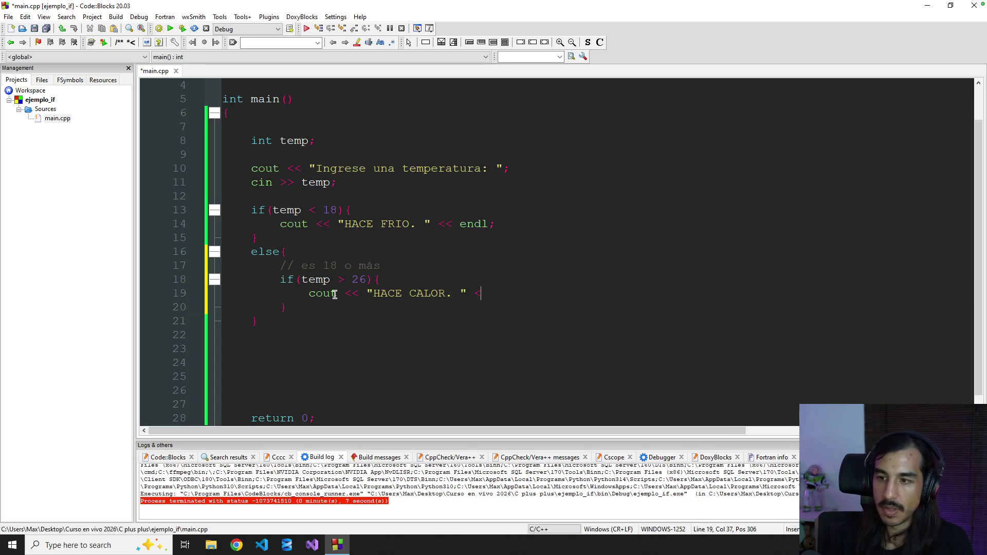
{"action": "type", "text": "endl;"}
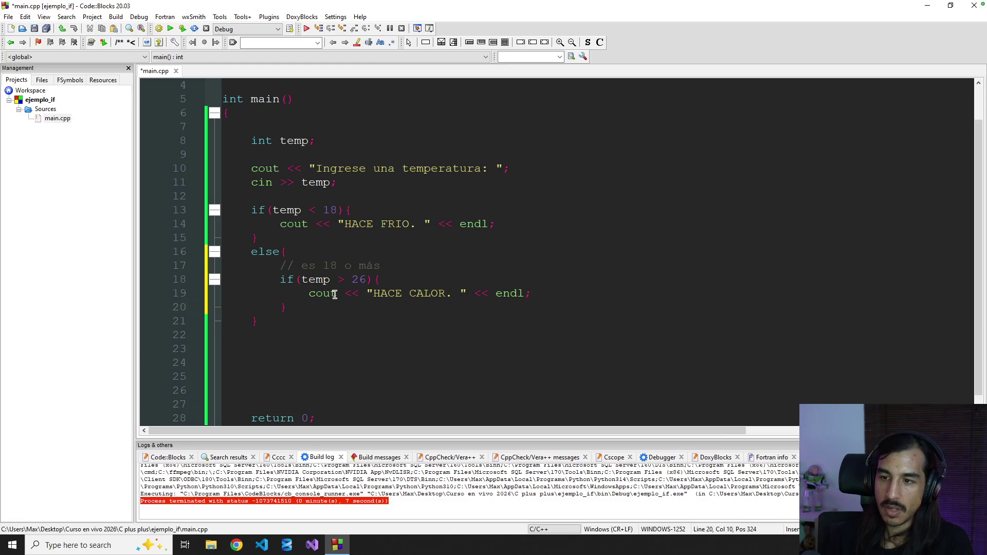
{"action": "key", "text": "Down"}
{"action": "key", "text": "Return"}
{"action": "type", "text": "lse"}
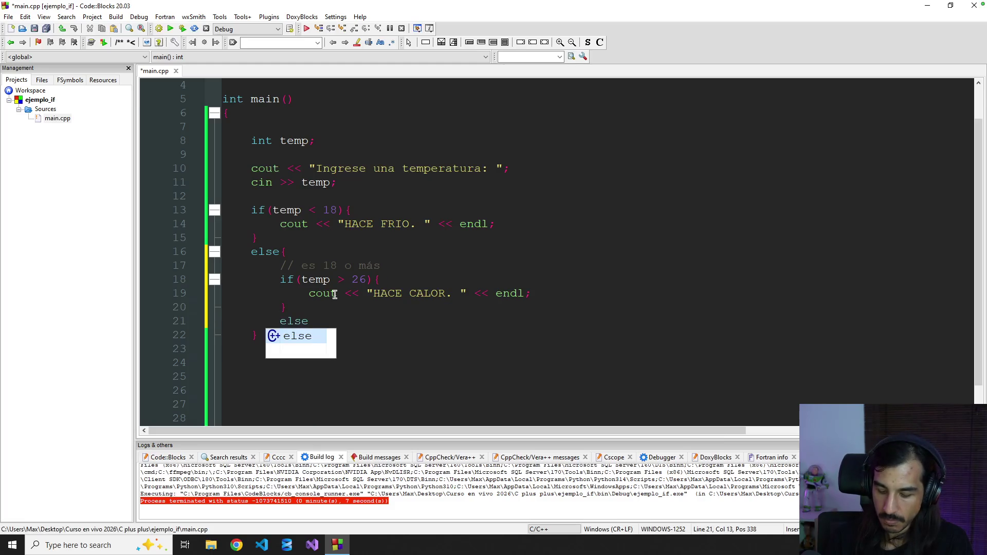
{"action": "type", "text": "{"}
{"action": "key", "text": "Return"}
{"action": "type", "text": "c"}
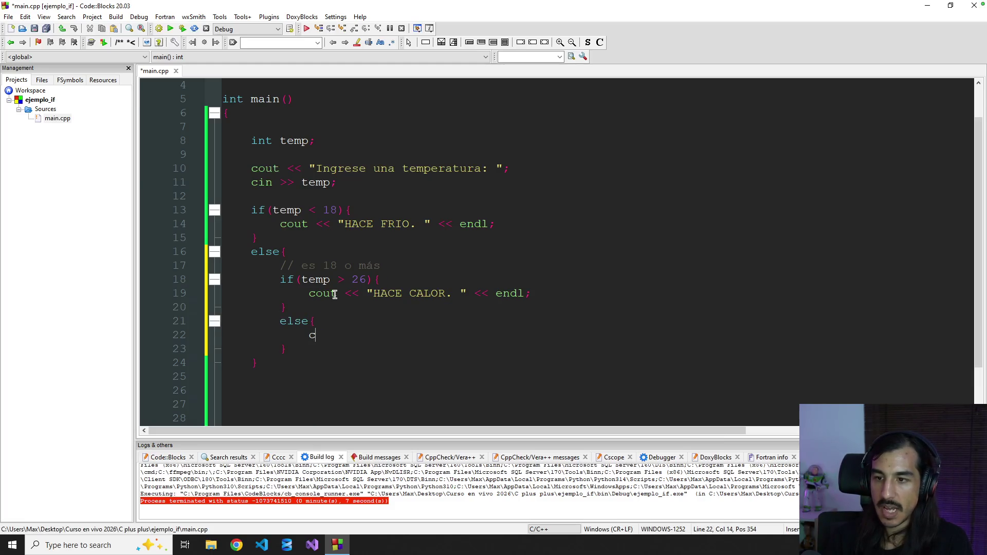
{"action": "type", "text": "out << \"TEMPLADO. \" <"}
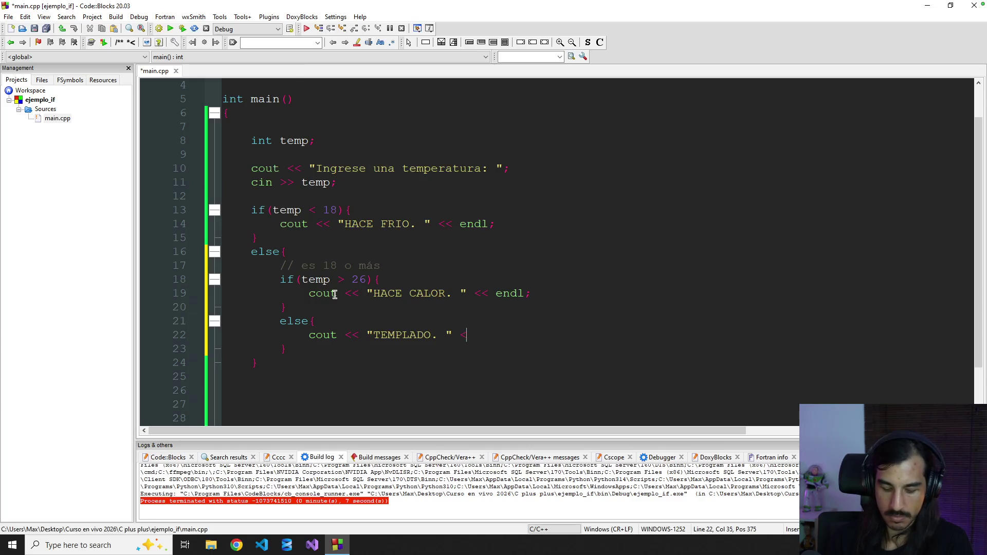
{"action": "type", "text": "< endl;"}
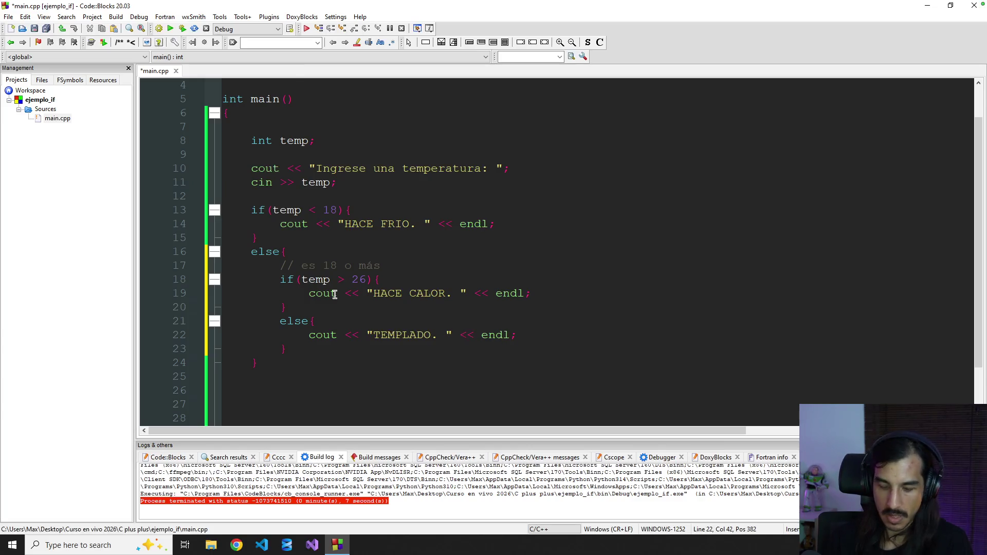
{"action": "key", "text": "ctrl+s"}
{"action": "left_click", "coordinate": [465, 214]}
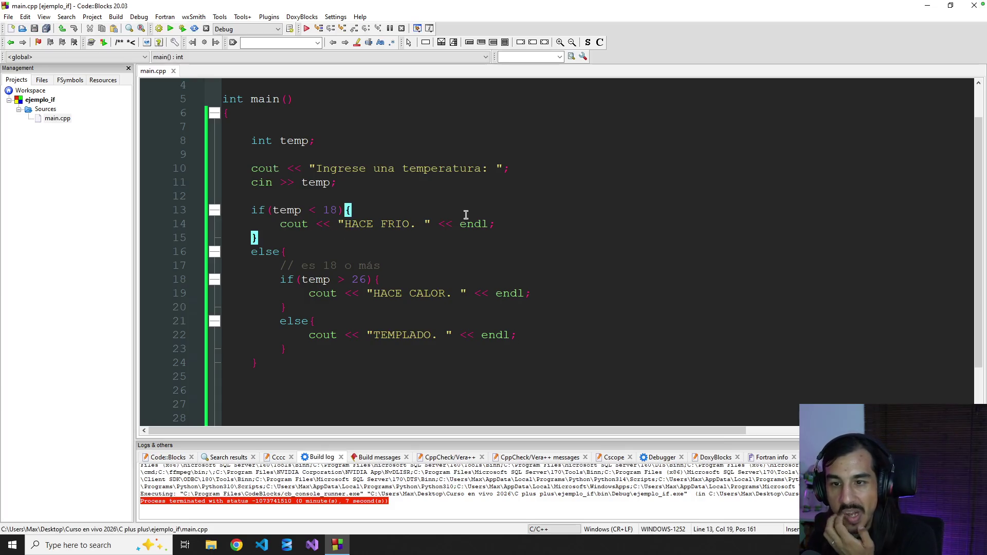
- Review main's nested if/else body and build and run the temperature program
{"action": "left_click_drag", "start_coordinate": [266, 140], "coordinate": [388, 370]}
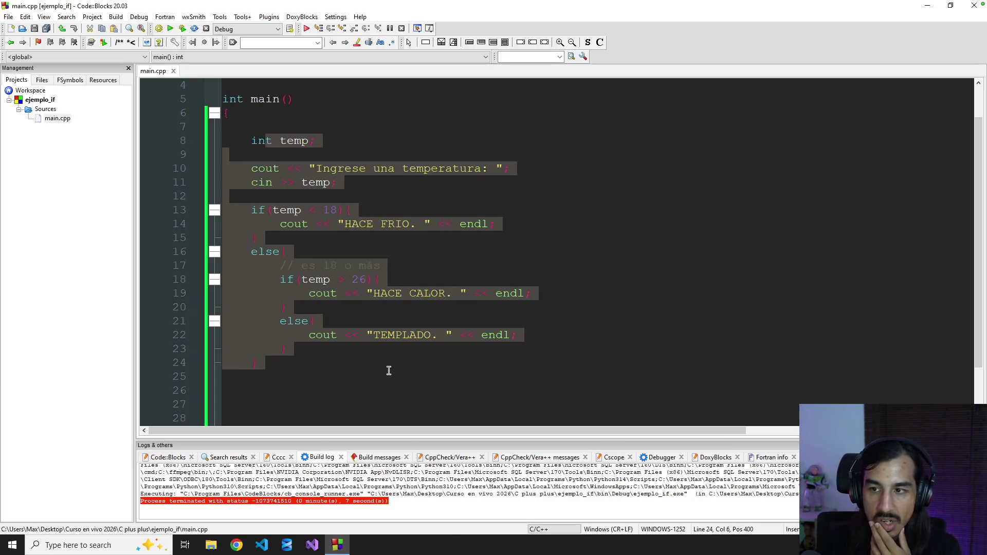
{"action": "left_click", "coordinate": [422, 385]}
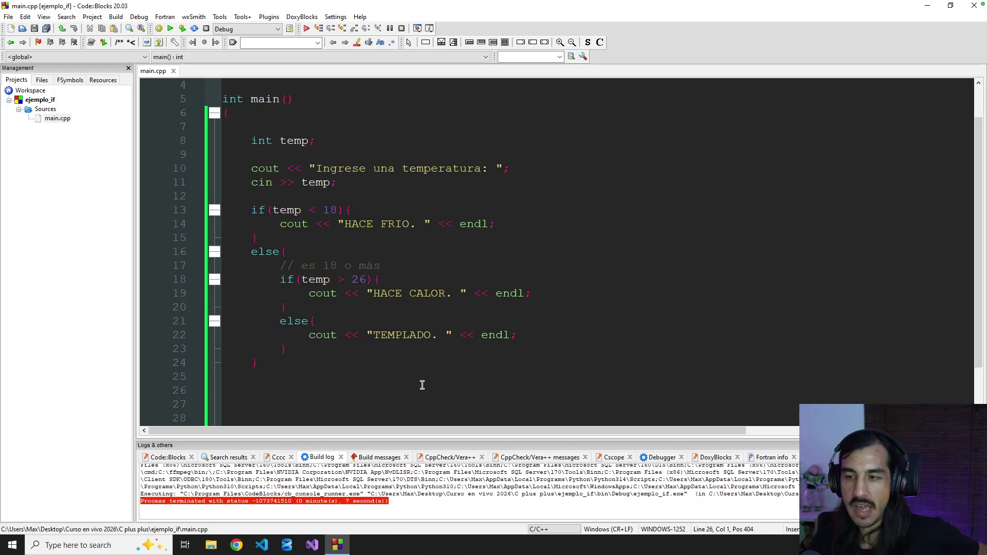
{"action": "left_click_drag", "start_coordinate": [339, 160], "coordinate": [398, 354]}
{"action": "left_click", "coordinate": [457, 368]}
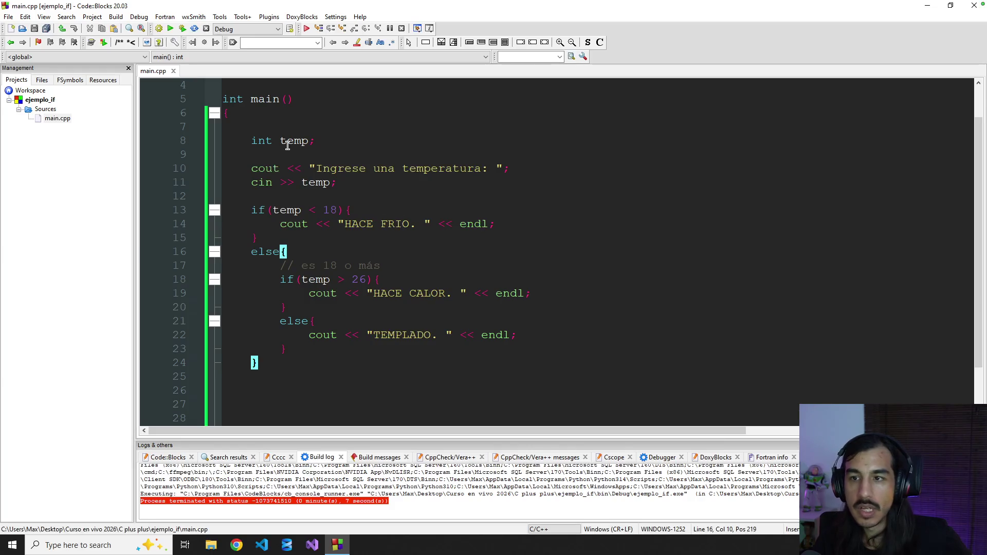
{"action": "left_click", "coordinate": [184, 28]}
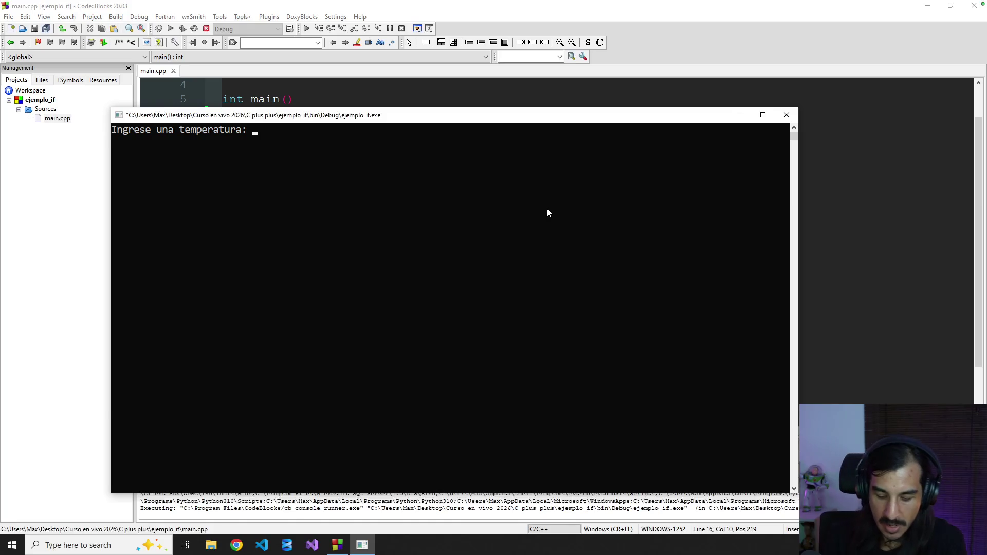
{"action": "type", "text": "10"}
{"action": "key", "text": "Return"}
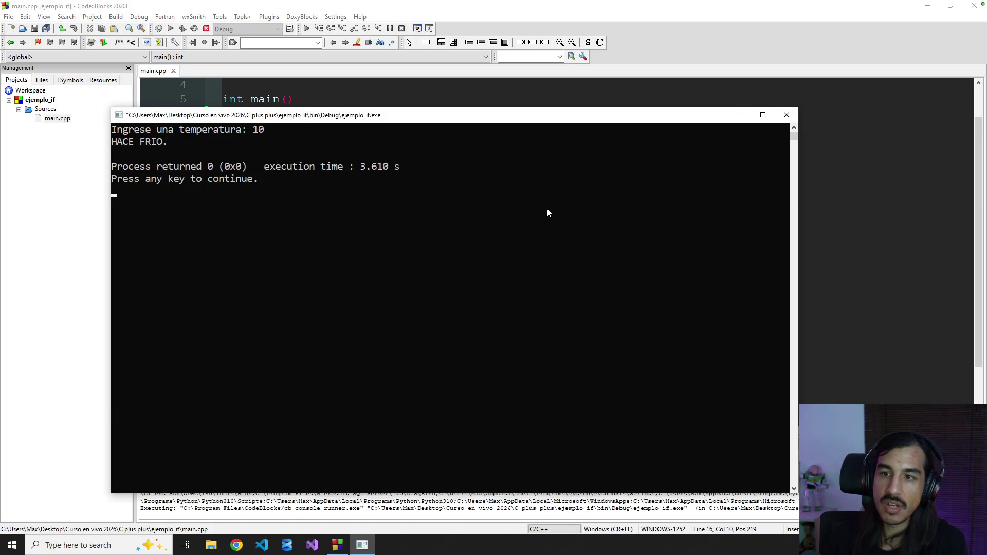
{"action": "left_click", "coordinate": [786, 115]}
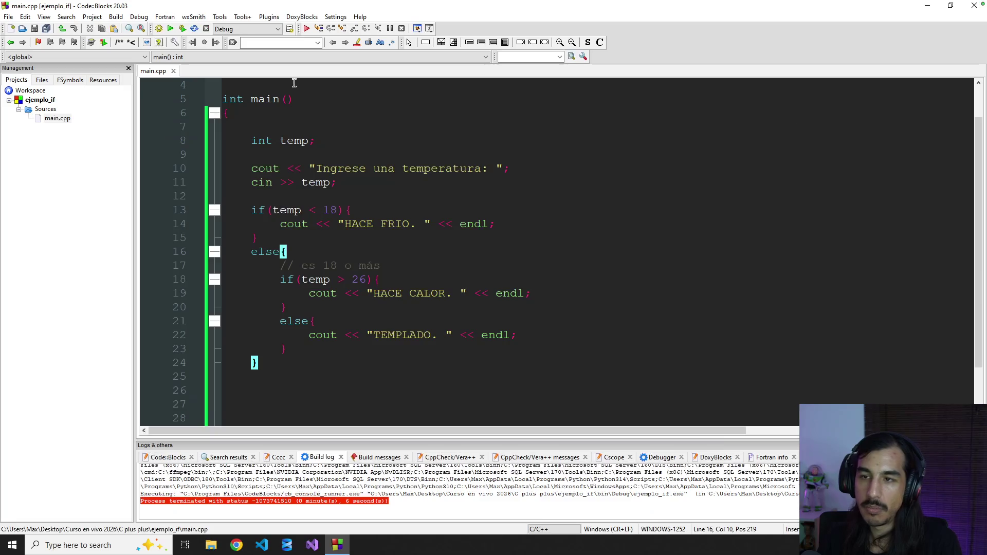
{"action": "left_click", "coordinate": [182, 28]}
{"action": "type", "text": "22"}
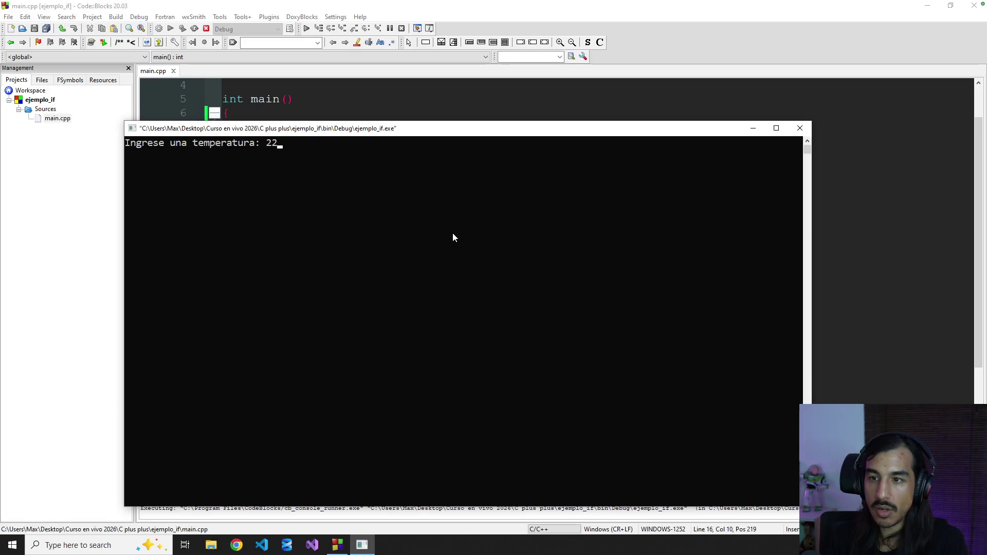
{"action": "key", "text": "Return"}
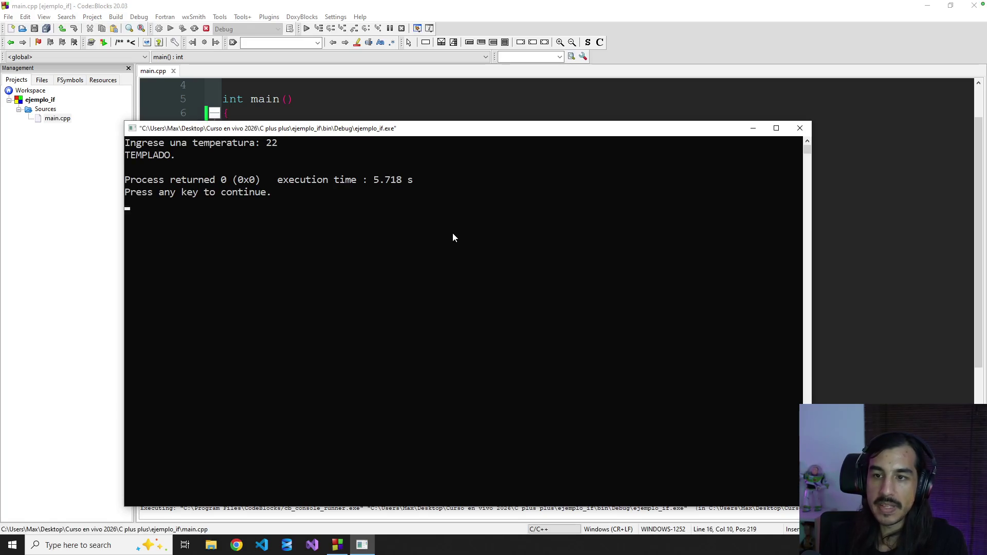
{"action": "left_click_drag", "start_coordinate": [183, 156], "coordinate": [141, 158]}
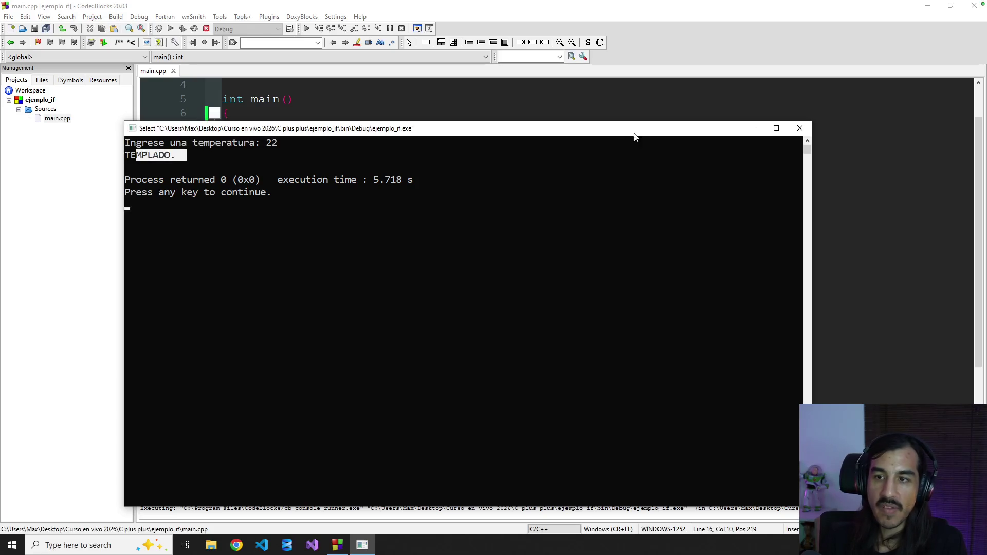
{"action": "left_click", "coordinate": [801, 129]}
{"action": "left_click", "coordinate": [183, 29]}
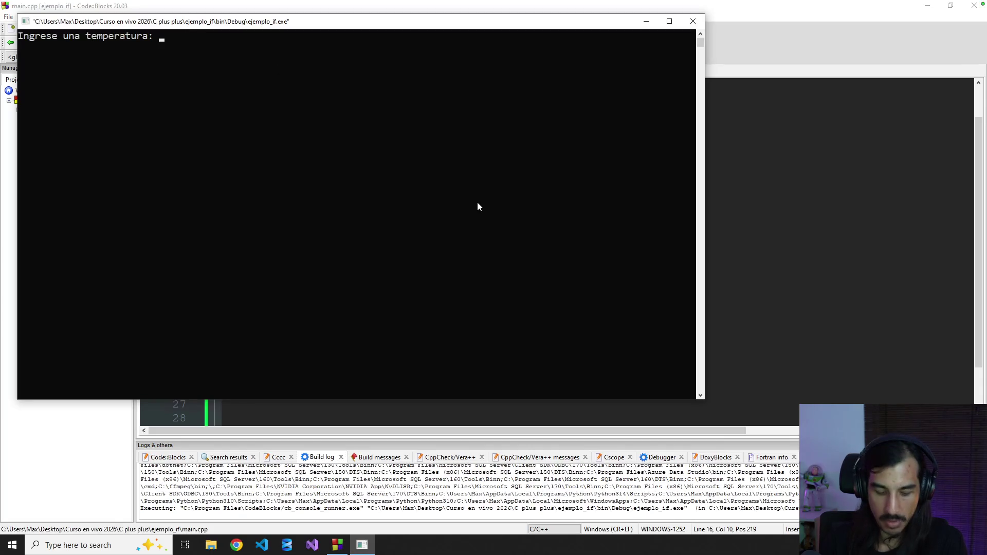
{"action": "type", "text": "34"}
{"action": "key", "text": "Return"}
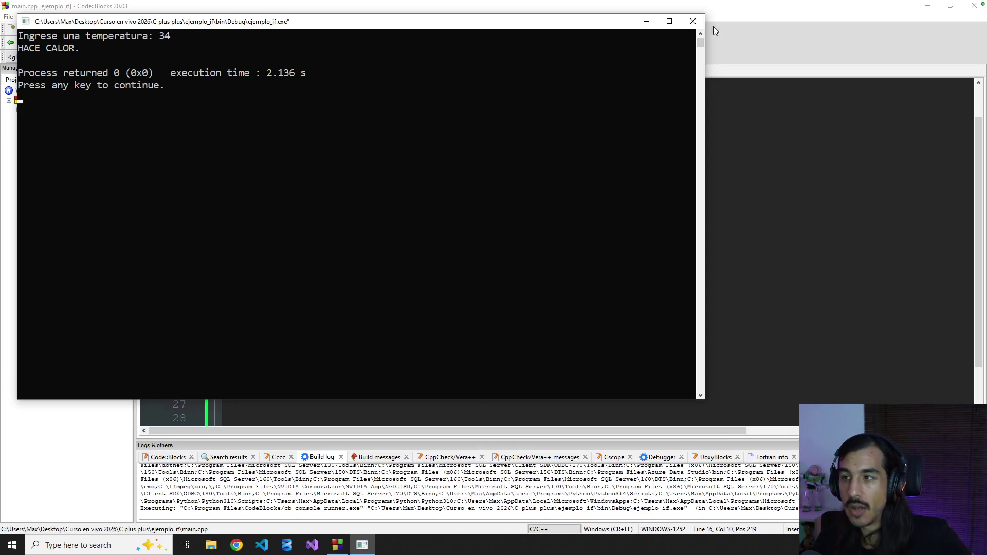
{"action": "left_click", "coordinate": [692, 23]}
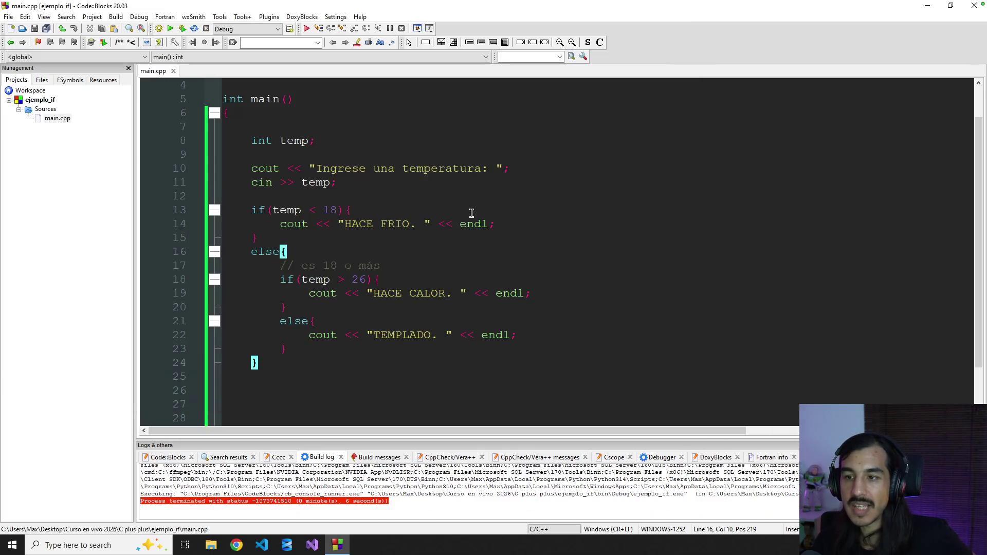
{"action": "left_click", "coordinate": [532, 238]}
{"action": "left_click_drag", "start_coordinate": [253, 142], "coordinate": [435, 365]}
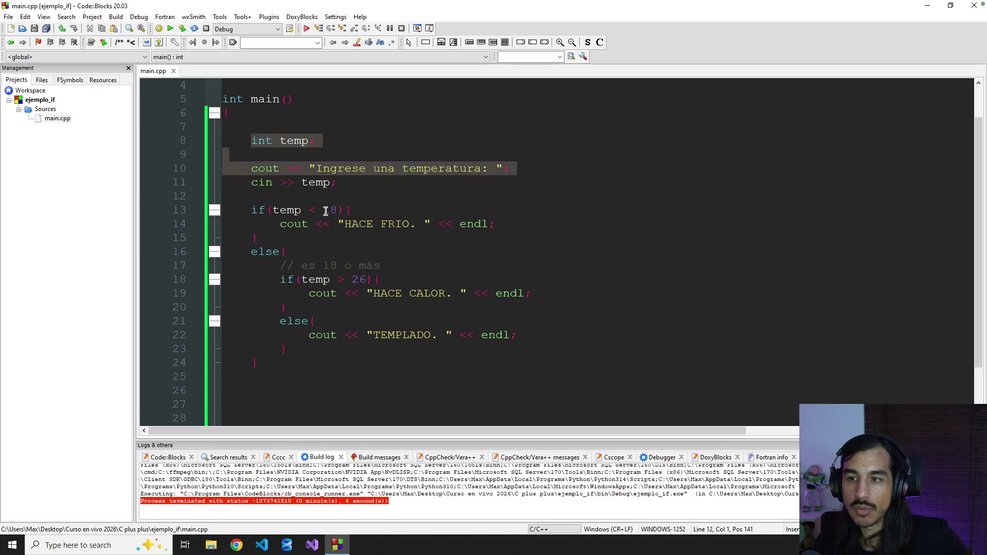
{"action": "left_click", "coordinate": [527, 376]}
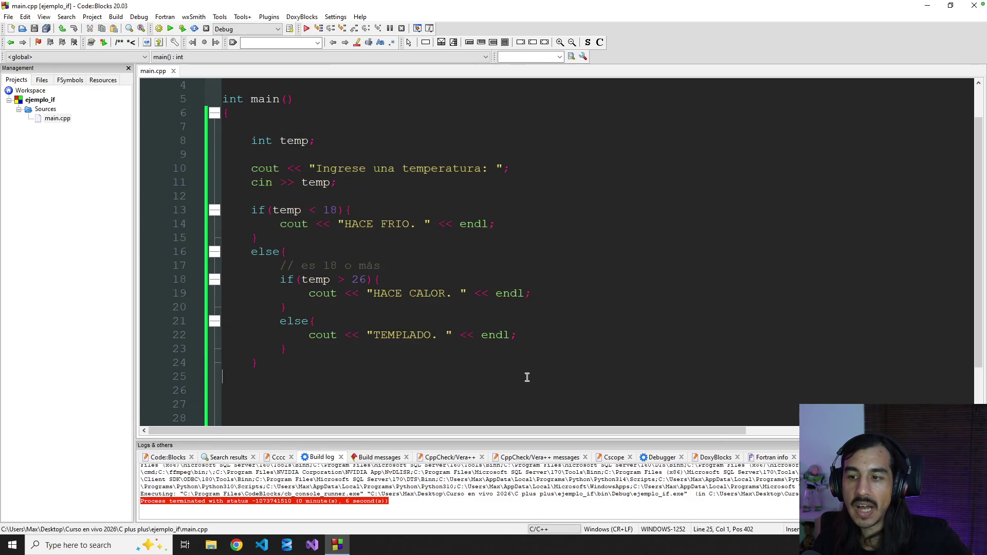
{"action": "key", "text": "ctrl+Left"}
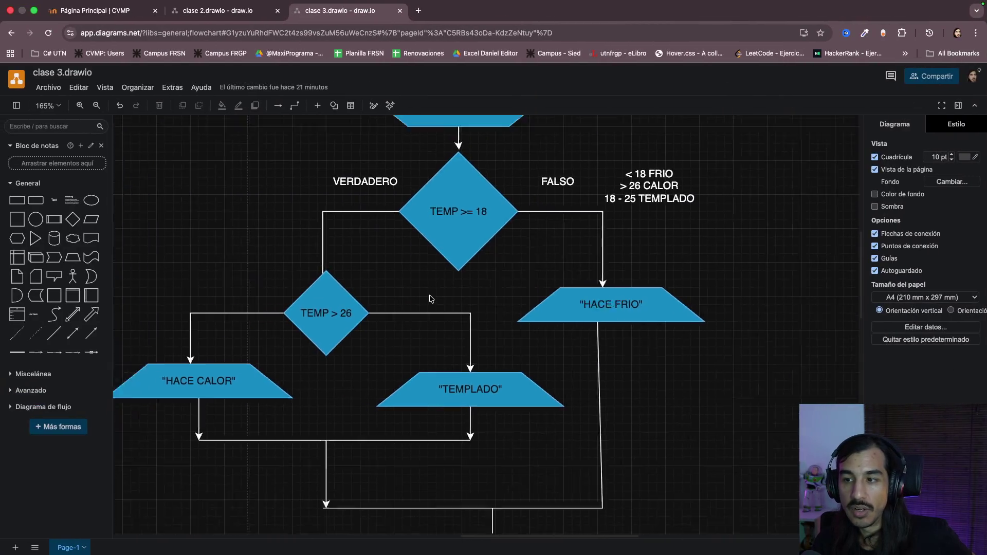
{"action": "scroll", "coordinate": [429, 298], "scroll_direction": "up", "scroll_amount": 1}
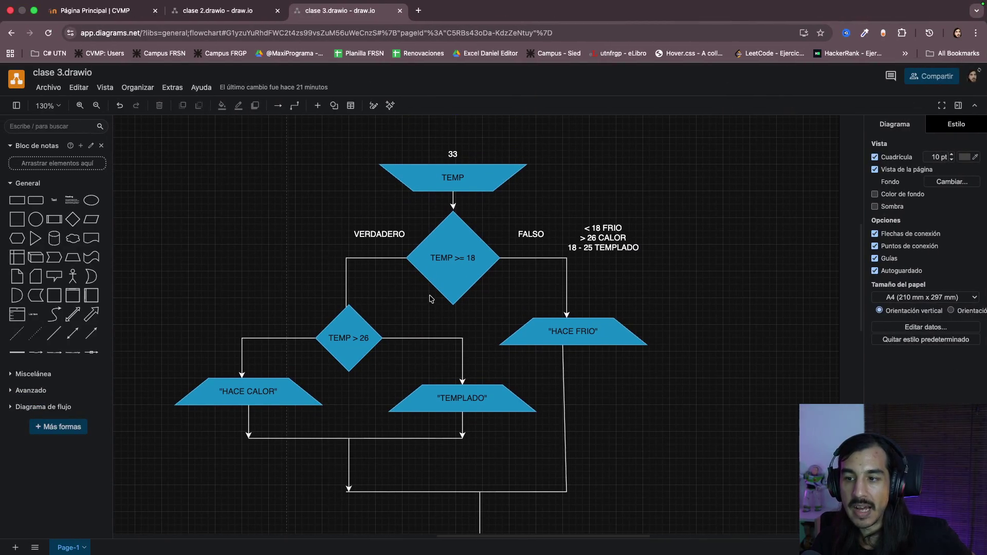
{"action": "scroll", "coordinate": [429, 299], "scroll_direction": "down", "scroll_amount": 2}
{"action": "scroll", "coordinate": [429, 298], "scroll_direction": "up", "scroll_amount": 1}
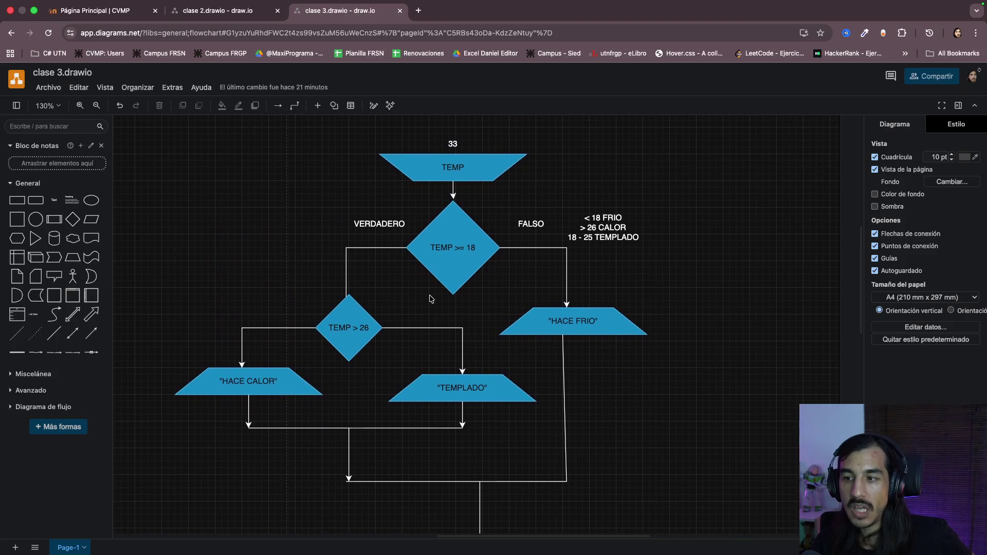
{"action": "key", "text": "ctrl+Right"}
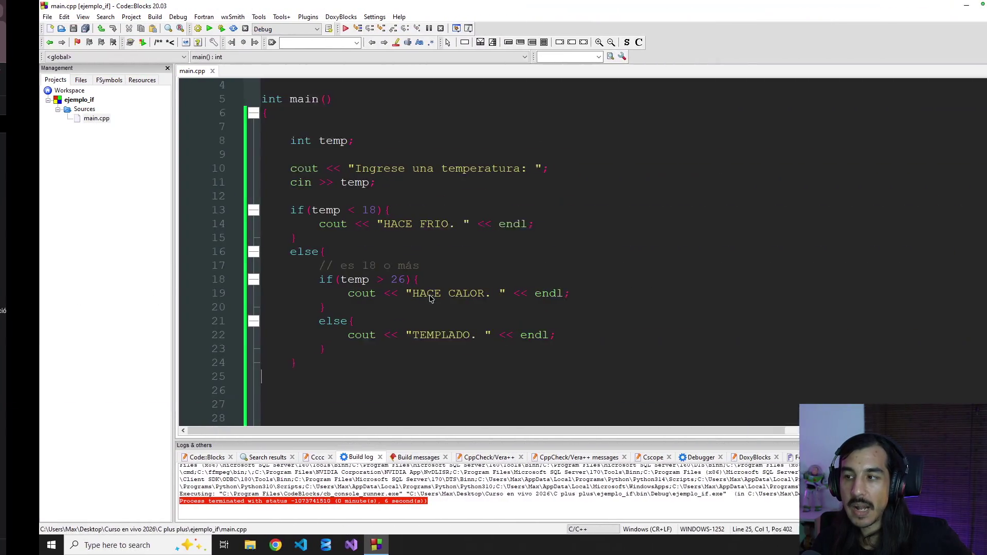
- Highlight the input and nested if/else block (lines 10–22) to review it, then deselect
{"action": "left_click_drag", "start_coordinate": [287, 170], "coordinate": [406, 340]}
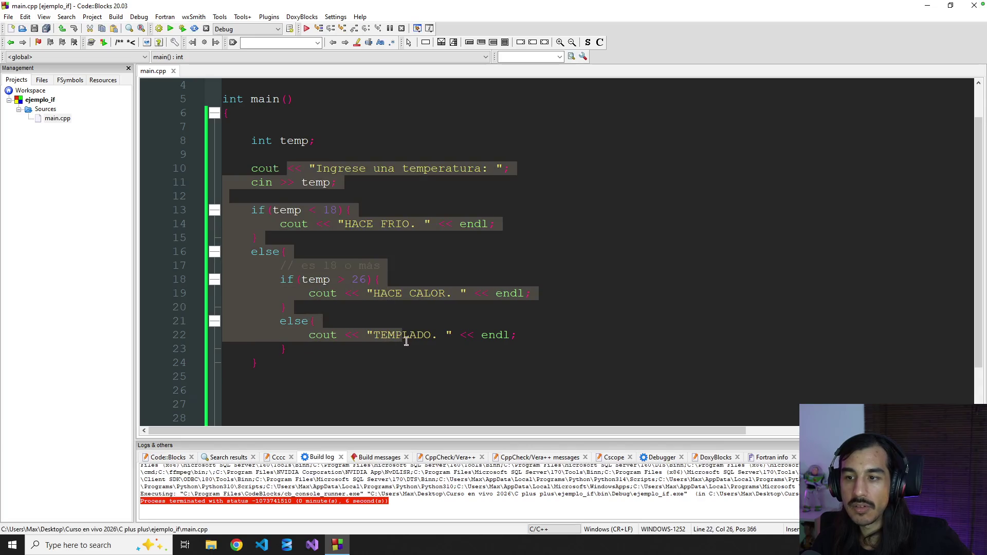
{"action": "left_click", "coordinate": [467, 371]}
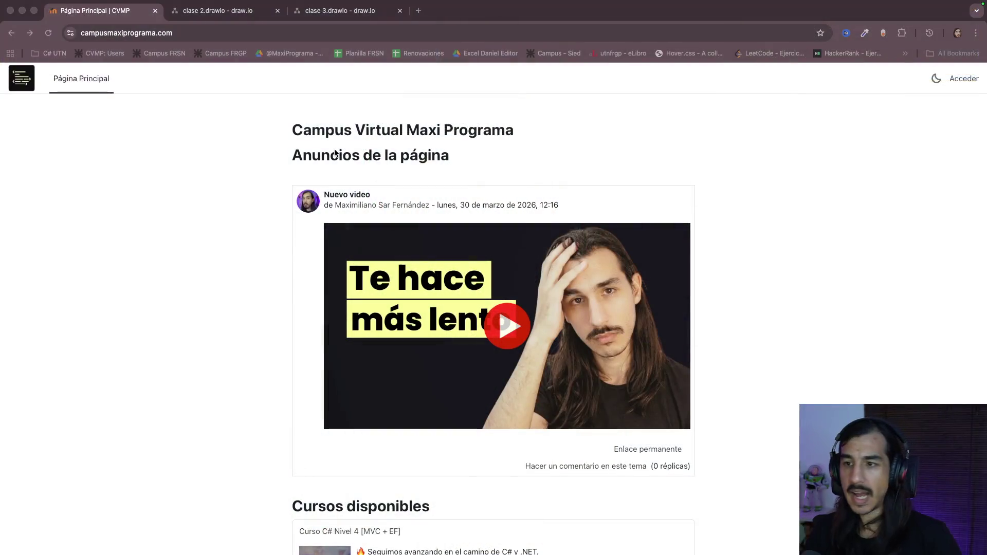
- Log in to the campus and reach the Guía 4 Ejercicio 6 thread in Foro de Dudas Colaborativo
{"action": "left_click", "coordinate": [958, 80]}
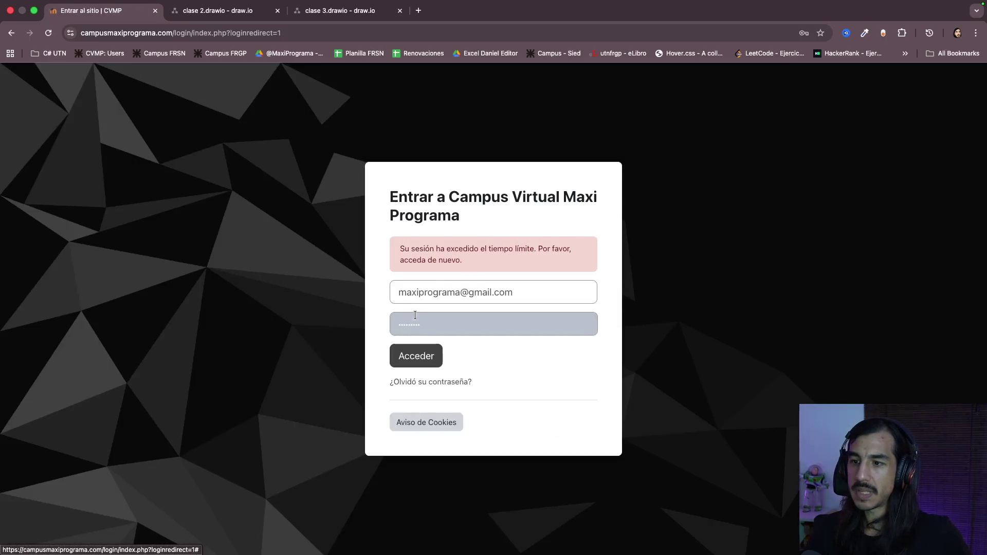
{"action": "left_click", "coordinate": [401, 355]}
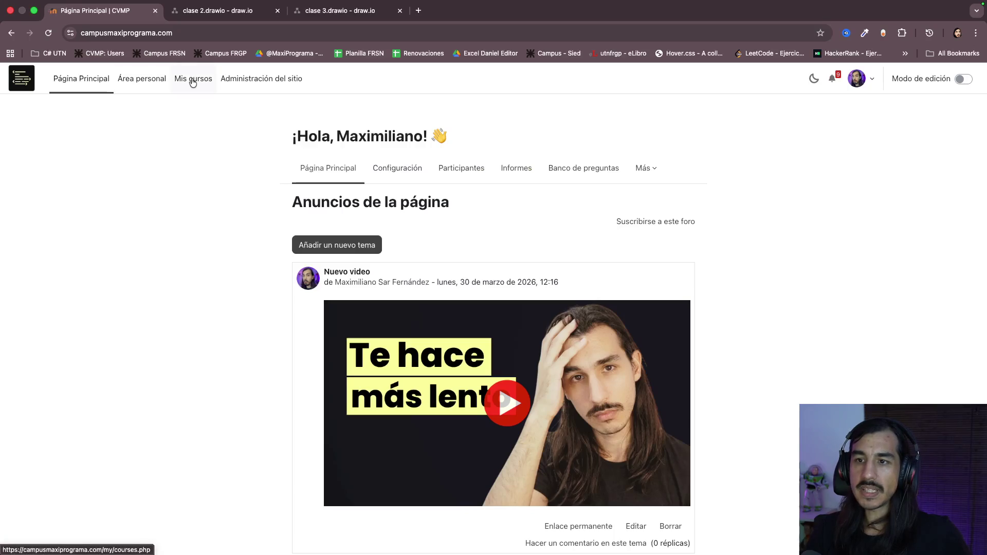
{"action": "left_click", "coordinate": [192, 80]}
{"action": "left_click", "coordinate": [468, 488]}
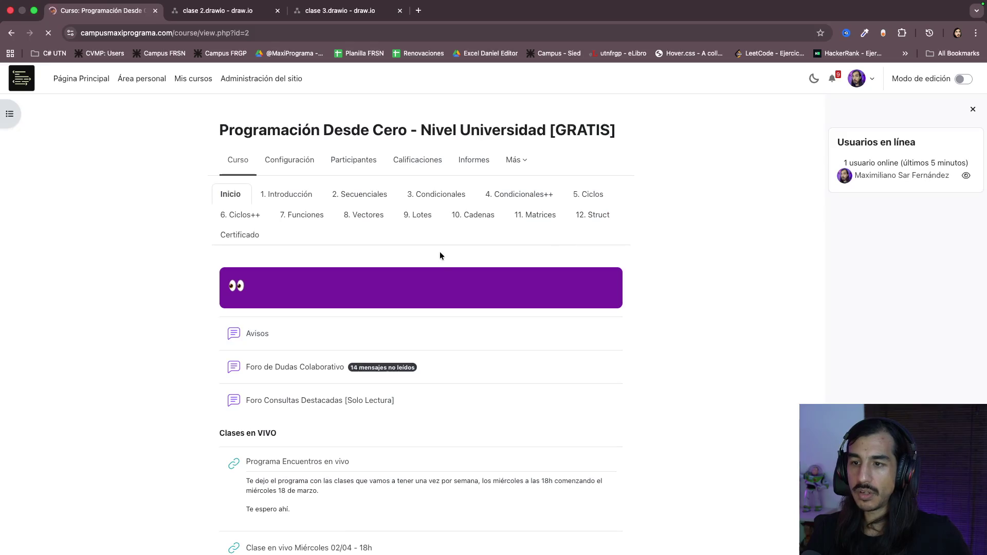
{"action": "scroll", "coordinate": [440, 255], "scroll_direction": "down", "scroll_amount": 2}
{"action": "scroll", "coordinate": [294, 276], "scroll_direction": "down", "scroll_amount": 1}
{"action": "left_click", "coordinate": [294, 271]}
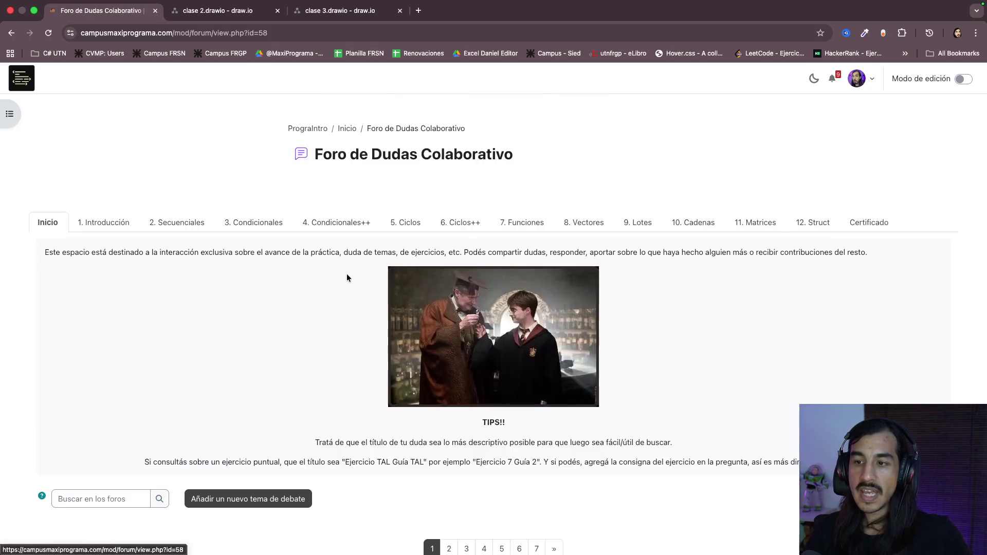
{"action": "scroll", "coordinate": [319, 294], "scroll_direction": "down", "scroll_amount": 3}
{"action": "scroll", "coordinate": [319, 295], "scroll_direction": "down", "scroll_amount": 3}
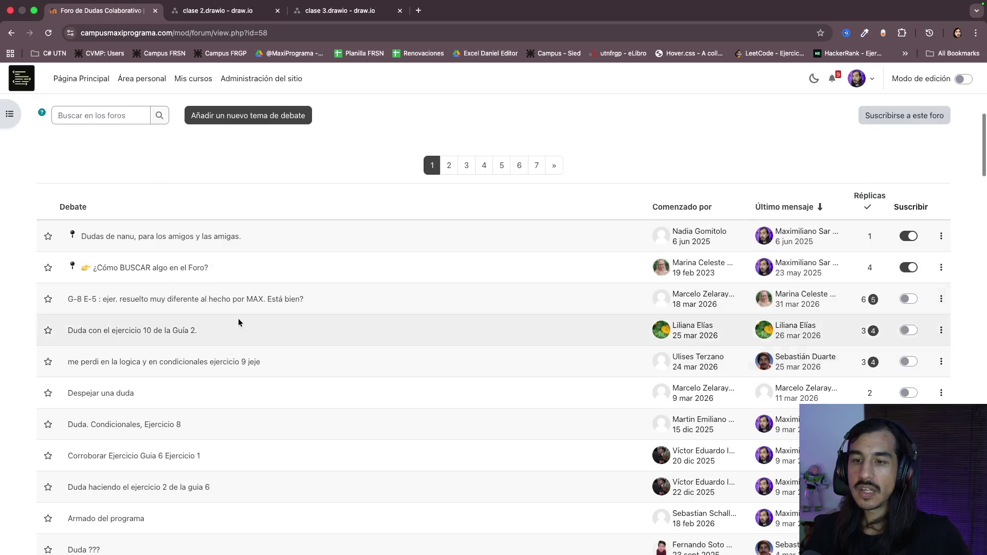
{"action": "scroll", "coordinate": [342, 361], "scroll_direction": "down", "scroll_amount": 2}
{"action": "scroll", "coordinate": [300, 366], "scroll_direction": "up", "scroll_amount": 3}
{"action": "scroll", "coordinate": [300, 363], "scroll_direction": "up", "scroll_amount": 1}
{"action": "scroll", "coordinate": [359, 360], "scroll_direction": "down", "scroll_amount": 5}
{"action": "scroll", "coordinate": [352, 363], "scroll_direction": "down", "scroll_amount": 5}
{"action": "scroll", "coordinate": [352, 363], "scroll_direction": "down", "scroll_amount": 5}
{"action": "scroll", "coordinate": [352, 365], "scroll_direction": "down", "scroll_amount": 5}
{"action": "scroll", "coordinate": [352, 363], "scroll_direction": "up", "scroll_amount": 3}
{"action": "scroll", "coordinate": [352, 363], "scroll_direction": "up", "scroll_amount": 5}
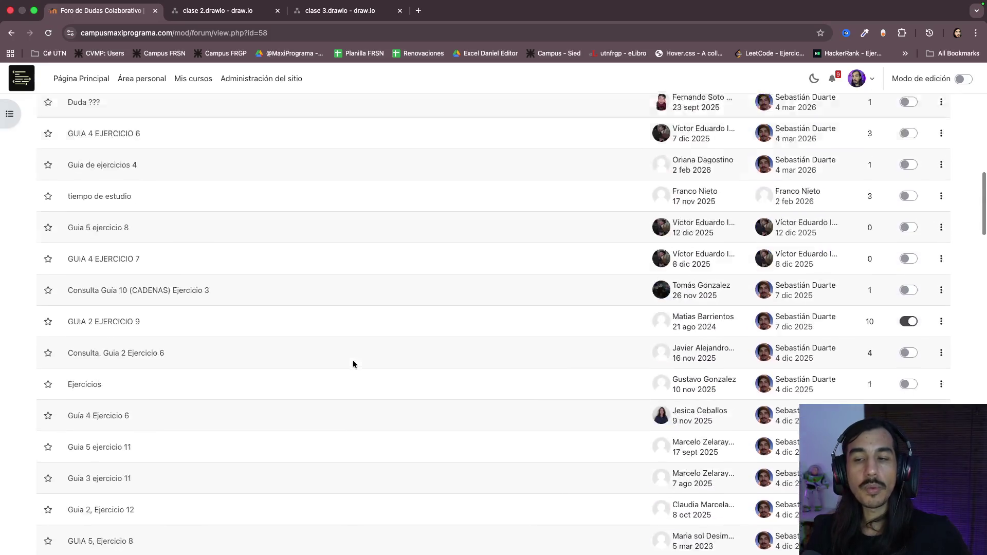
{"action": "scroll", "coordinate": [353, 364], "scroll_direction": "up", "scroll_amount": 5}
{"action": "scroll", "coordinate": [354, 365], "scroll_direction": "up", "scroll_amount": 5}
{"action": "scroll", "coordinate": [353, 364], "scroll_direction": "down", "scroll_amount": 3}
{"action": "scroll", "coordinate": [354, 365], "scroll_direction": "down", "scroll_amount": 3}
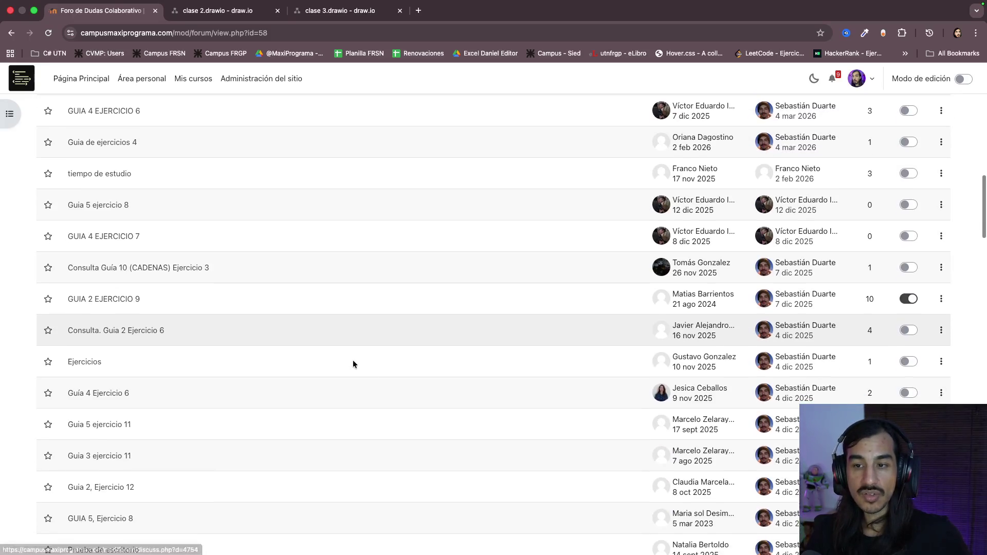
{"action": "scroll", "coordinate": [353, 364], "scroll_direction": "down", "scroll_amount": 1}
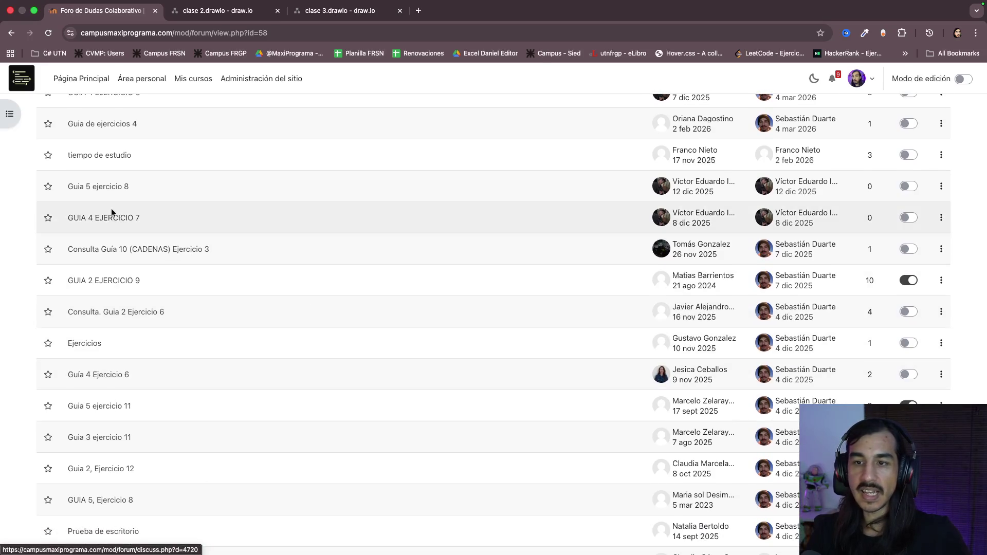
{"action": "scroll", "coordinate": [137, 194], "scroll_direction": "down", "scroll_amount": 2}
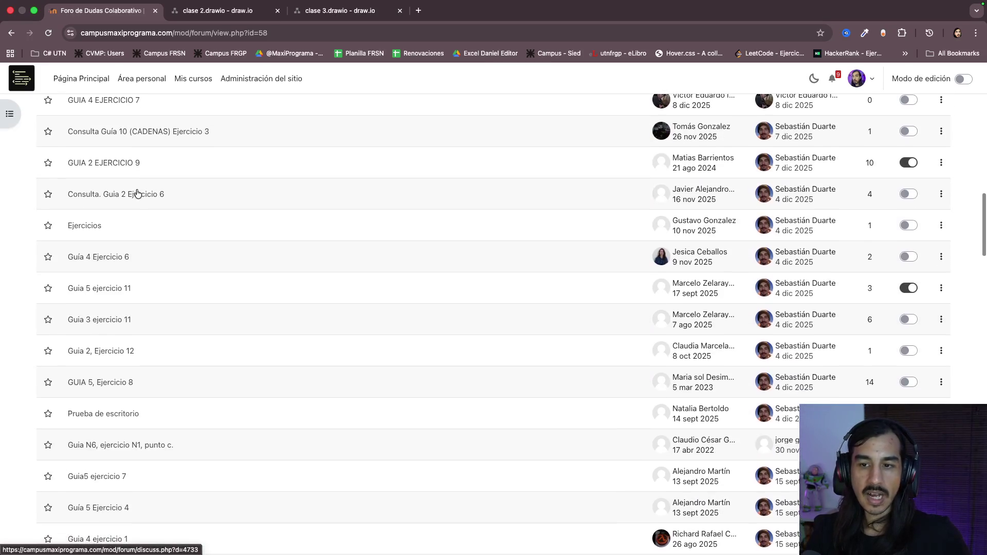
{"action": "scroll", "coordinate": [137, 193], "scroll_direction": "down", "scroll_amount": 1}
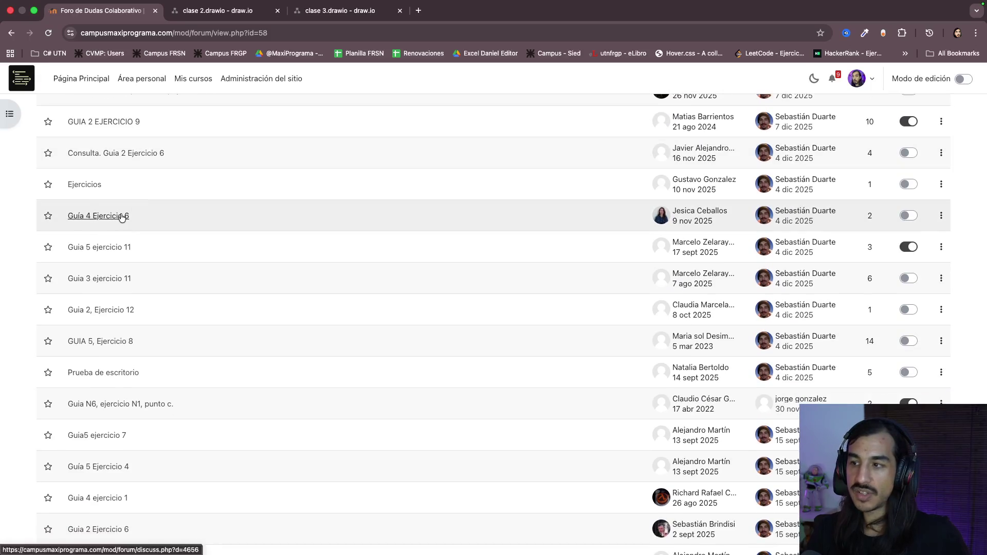
{"action": "left_click", "coordinate": [121, 216]}
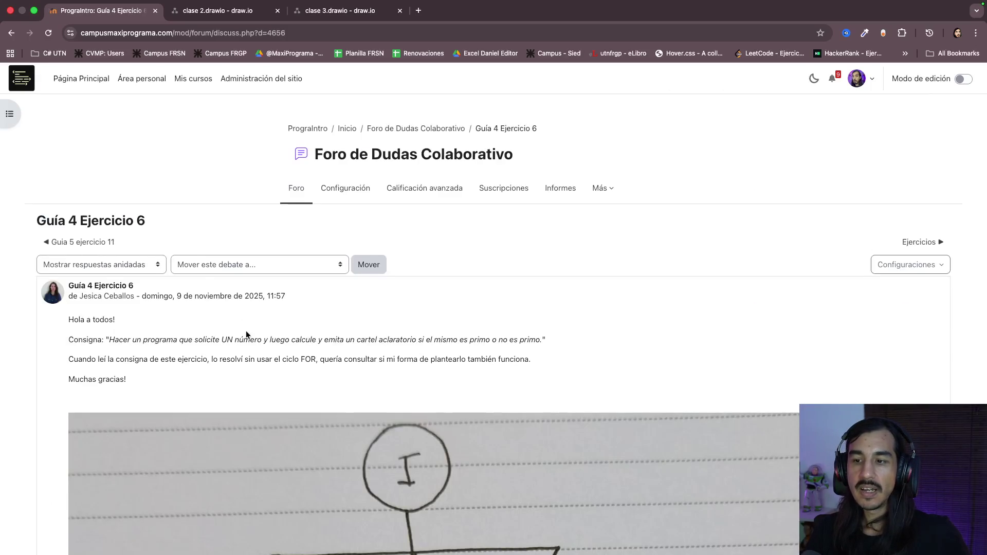
{"action": "scroll", "coordinate": [246, 331], "scroll_direction": "down", "scroll_amount": 1}
- Read through the student's question, follow-up reply and the tutor's prime-number answer, highlighting each
{"action": "left_click_drag", "start_coordinate": [132, 266], "coordinate": [188, 319]}
{"action": "scroll", "coordinate": [237, 331], "scroll_direction": "down", "scroll_amount": 3}
{"action": "scroll", "coordinate": [284, 319], "scroll_direction": "down", "scroll_amount": 3}
{"action": "scroll", "coordinate": [285, 319], "scroll_direction": "down", "scroll_amount": 1}
{"action": "scroll", "coordinate": [440, 260], "scroll_direction": "down", "scroll_amount": 2}
{"action": "scroll", "coordinate": [440, 260], "scroll_direction": "down", "scroll_amount": 4}
{"action": "scroll", "coordinate": [440, 260], "scroll_direction": "down", "scroll_amount": 3}
{"action": "left_click_drag", "start_coordinate": [133, 163], "coordinate": [270, 240]}
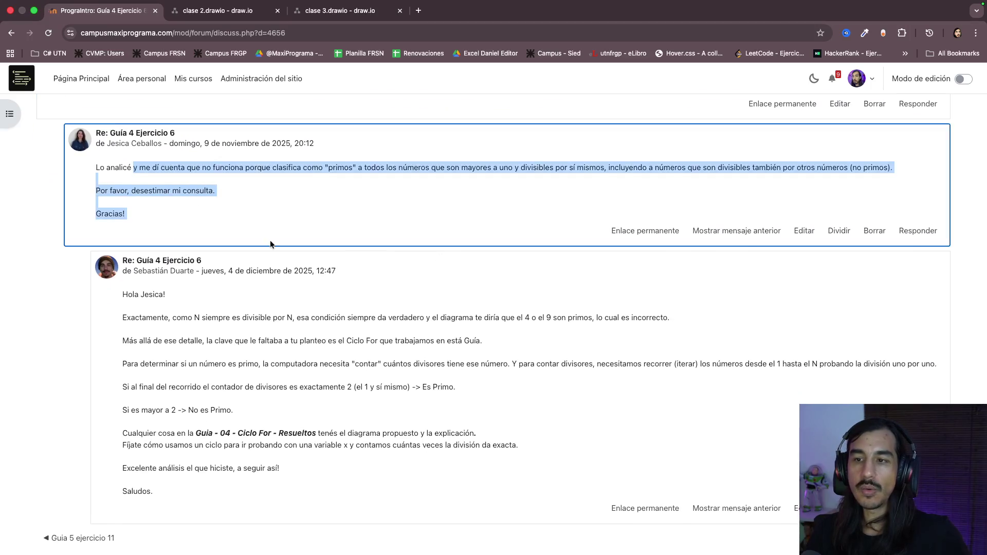
{"action": "scroll", "coordinate": [270, 240], "scroll_direction": "down", "scroll_amount": 1}
{"action": "left_click", "coordinate": [152, 137]}
{"action": "left_click_drag", "start_coordinate": [148, 254], "coordinate": [256, 396]}
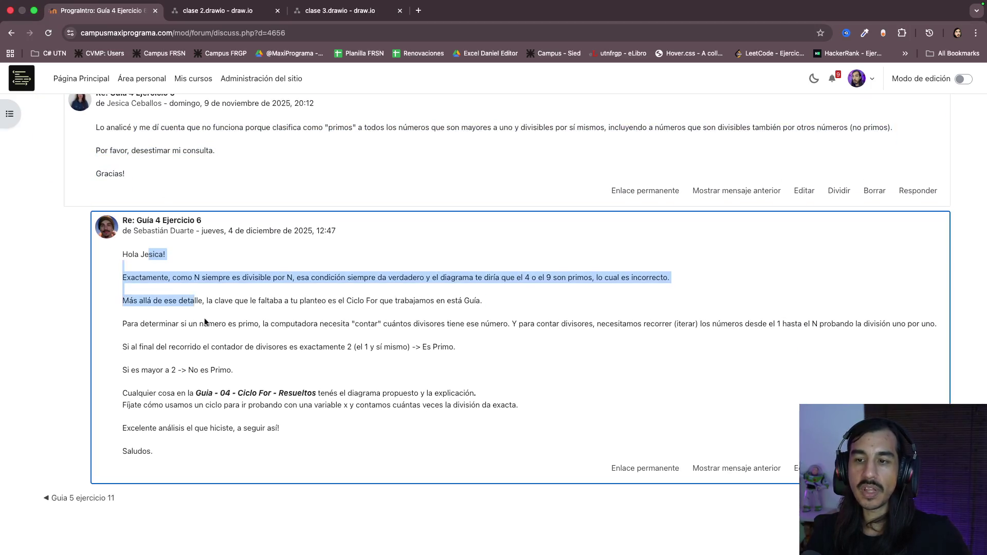
{"action": "left_click", "coordinate": [254, 304]}
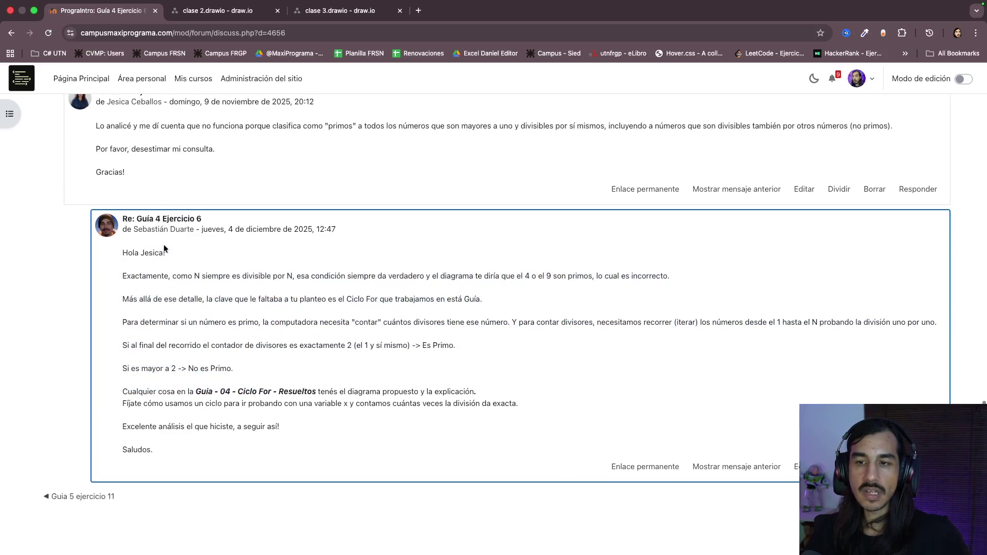
{"action": "left_click_drag", "start_coordinate": [124, 251], "coordinate": [271, 414]}
{"action": "left_click", "coordinate": [361, 414]}
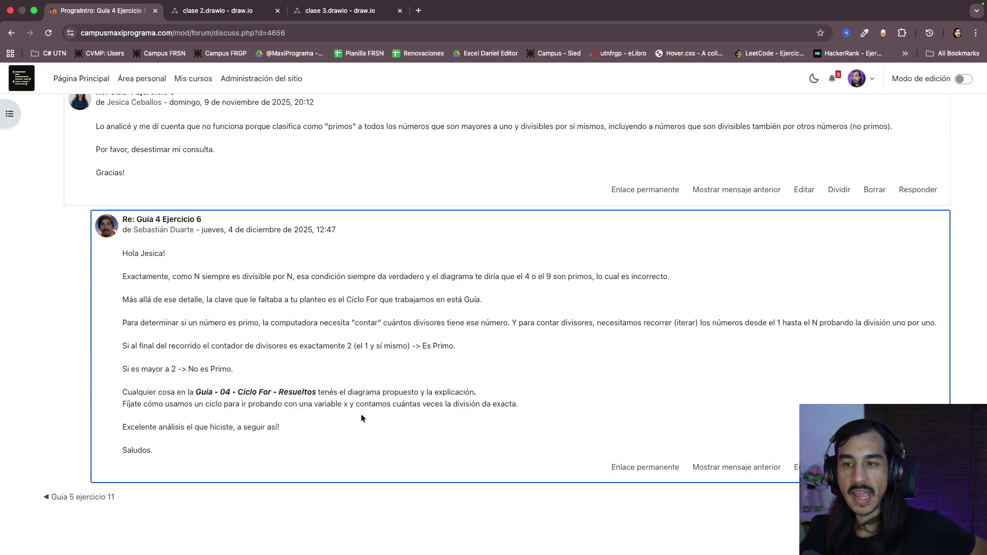
{"action": "scroll", "coordinate": [361, 415], "scroll_direction": "up", "scroll_amount": 1}
{"action": "scroll", "coordinate": [361, 414], "scroll_direction": "up", "scroll_amount": 2}
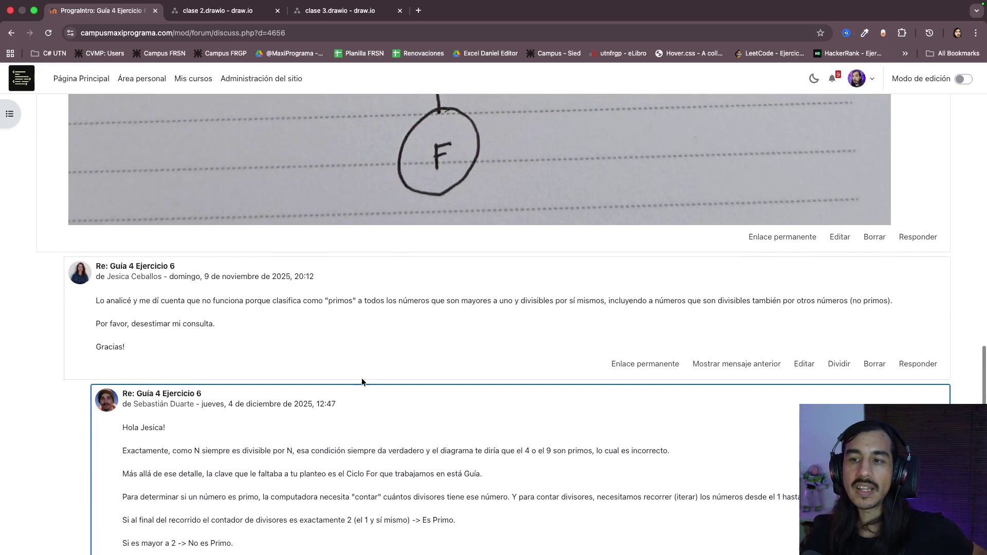
{"action": "scroll", "coordinate": [381, 307], "scroll_direction": "up", "scroll_amount": 5}
{"action": "scroll", "coordinate": [381, 307], "scroll_direction": "up", "scroll_amount": 3}
{"action": "scroll", "coordinate": [381, 307], "scroll_direction": "up", "scroll_amount": 4}
{"action": "scroll", "coordinate": [381, 307], "scroll_direction": "up", "scroll_amount": 2}
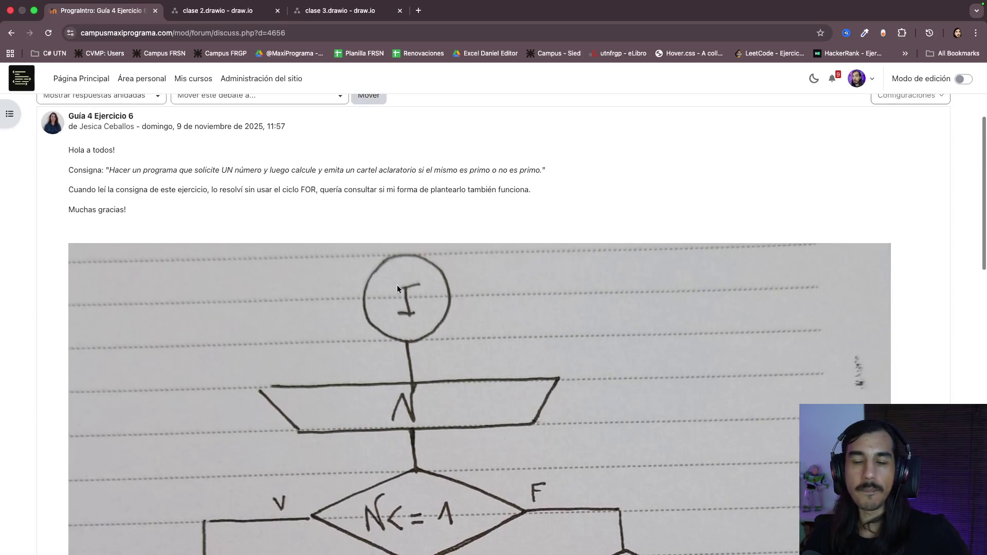
{"action": "scroll", "coordinate": [374, 261], "scroll_direction": "up", "scroll_amount": 4}
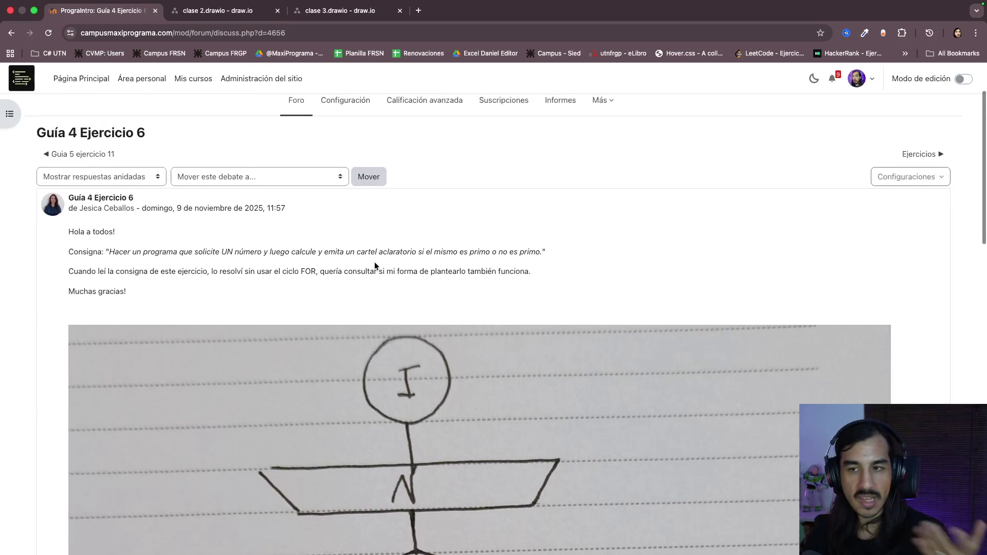
{"action": "scroll", "coordinate": [374, 265], "scroll_direction": "up", "scroll_amount": 1}
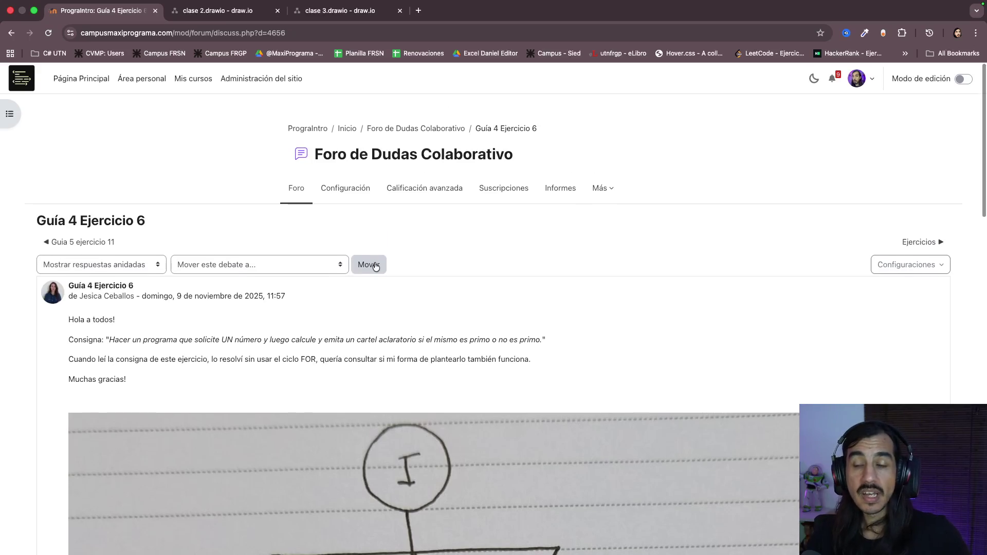
{"action": "scroll", "coordinate": [480, 294], "scroll_direction": "down", "scroll_amount": 1}
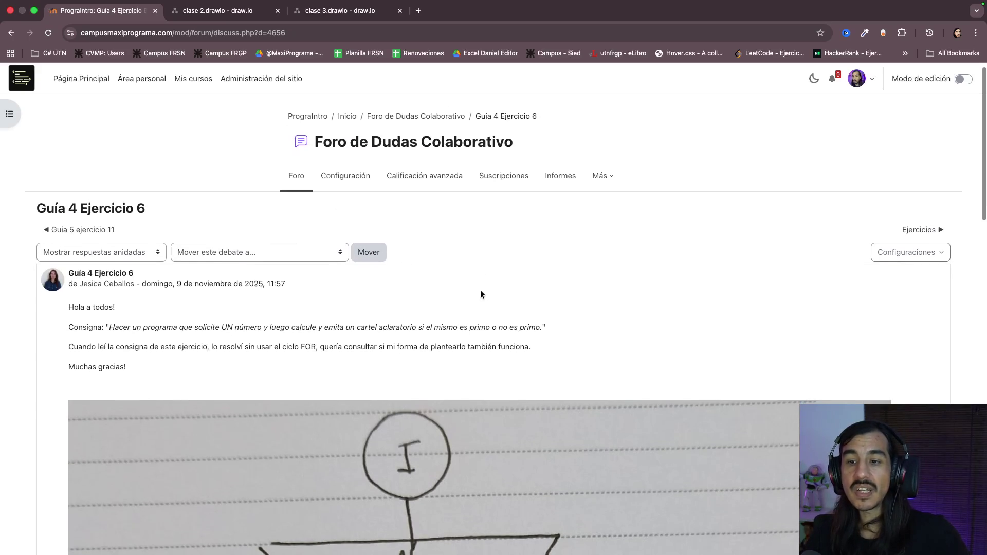
{"action": "scroll", "coordinate": [302, 311], "scroll_direction": "down", "scroll_amount": 2}
{"action": "scroll", "coordinate": [314, 327], "scroll_direction": "down", "scroll_amount": 9}
{"action": "scroll", "coordinate": [314, 327], "scroll_direction": "down", "scroll_amount": 10}
{"action": "scroll", "coordinate": [316, 370], "scroll_direction": "down", "scroll_amount": 3}
{"action": "scroll", "coordinate": [360, 337], "scroll_direction": "up", "scroll_amount": 2}
{"action": "scroll", "coordinate": [361, 334], "scroll_direction": "up", "scroll_amount": 5}
{"action": "scroll", "coordinate": [361, 334], "scroll_direction": "up", "scroll_amount": 5}
{"action": "scroll", "coordinate": [361, 334], "scroll_direction": "up", "scroll_amount": 3}
{"action": "scroll", "coordinate": [361, 334], "scroll_direction": "up", "scroll_amount": 2}
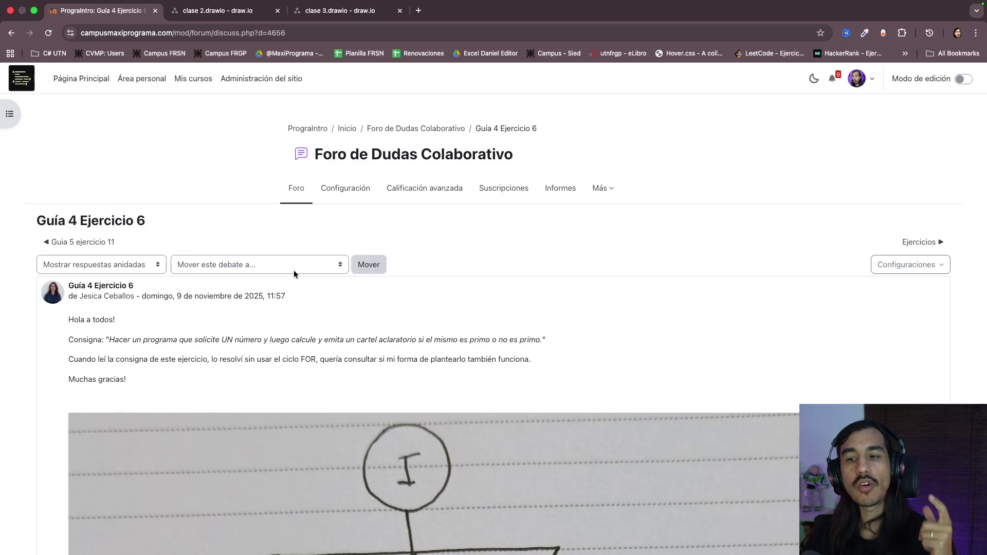
- Select the Guía 4 Ejercicio 6 title text, deselect it, and switch the site to dark theme
{"action": "left_click_drag", "start_coordinate": [38, 218], "coordinate": [202, 224]}
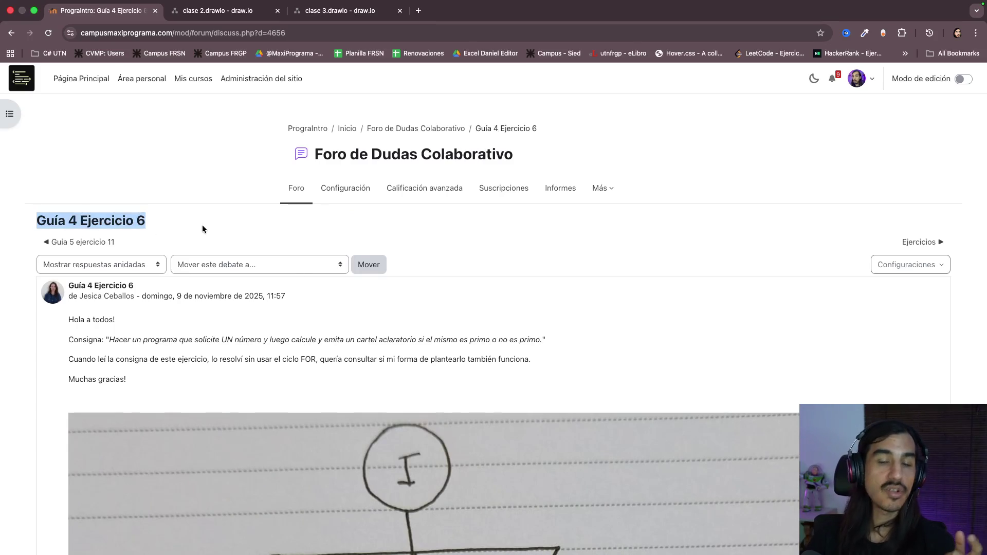
{"action": "left_click", "coordinate": [212, 222]}
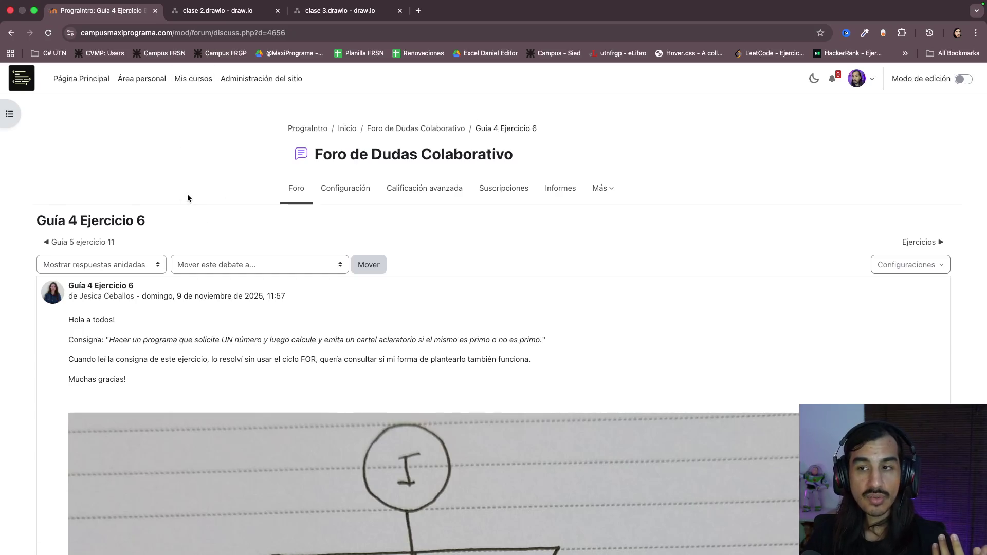
{"action": "left_click", "coordinate": [813, 80]}
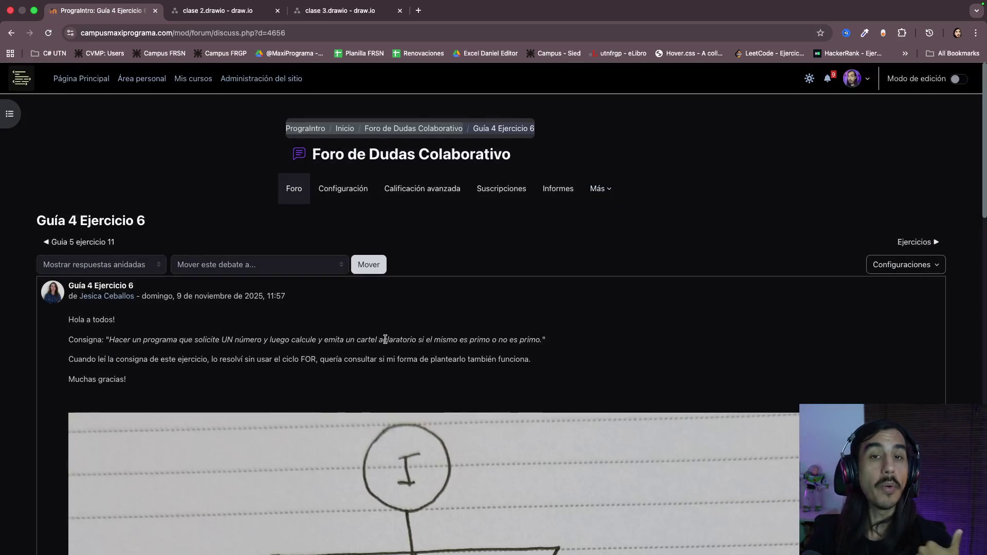
{"action": "scroll", "coordinate": [385, 339], "scroll_direction": "down", "scroll_amount": 1}
{"action": "scroll", "coordinate": [331, 378], "scroll_direction": "down", "scroll_amount": 1}
{"action": "scroll", "coordinate": [331, 377], "scroll_direction": "down", "scroll_amount": 1}
{"action": "scroll", "coordinate": [331, 378], "scroll_direction": "down", "scroll_amount": 1}
{"action": "scroll", "coordinate": [331, 381], "scroll_direction": "down", "scroll_amount": 2}
{"action": "scroll", "coordinate": [331, 381], "scroll_direction": "down", "scroll_amount": 2}
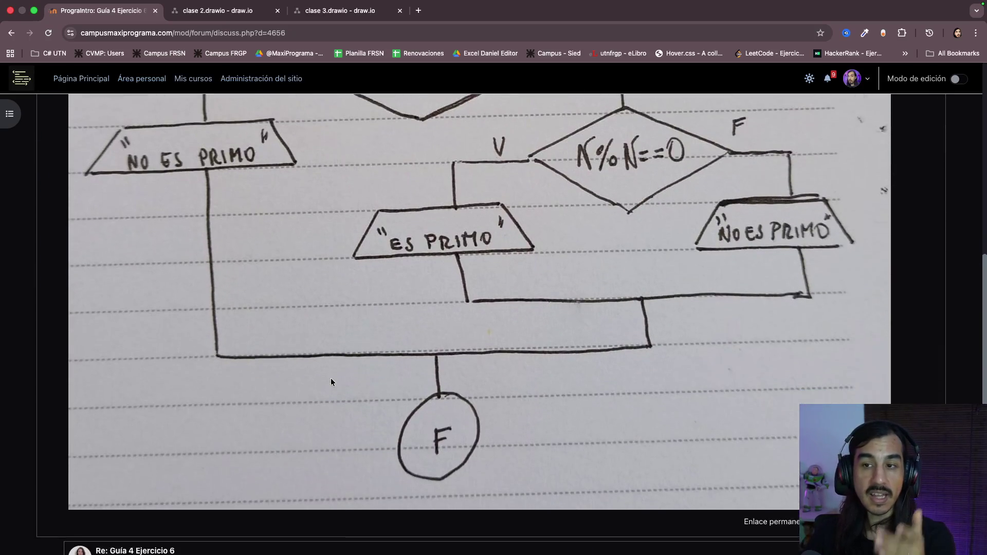
{"action": "scroll", "coordinate": [331, 381], "scroll_direction": "down", "scroll_amount": 1}
{"action": "scroll", "coordinate": [331, 381], "scroll_direction": "down", "scroll_amount": 2}
{"action": "scroll", "coordinate": [331, 380], "scroll_direction": "up", "scroll_amount": 1}
{"action": "scroll", "coordinate": [285, 189], "scroll_direction": "up", "scroll_amount": 5}
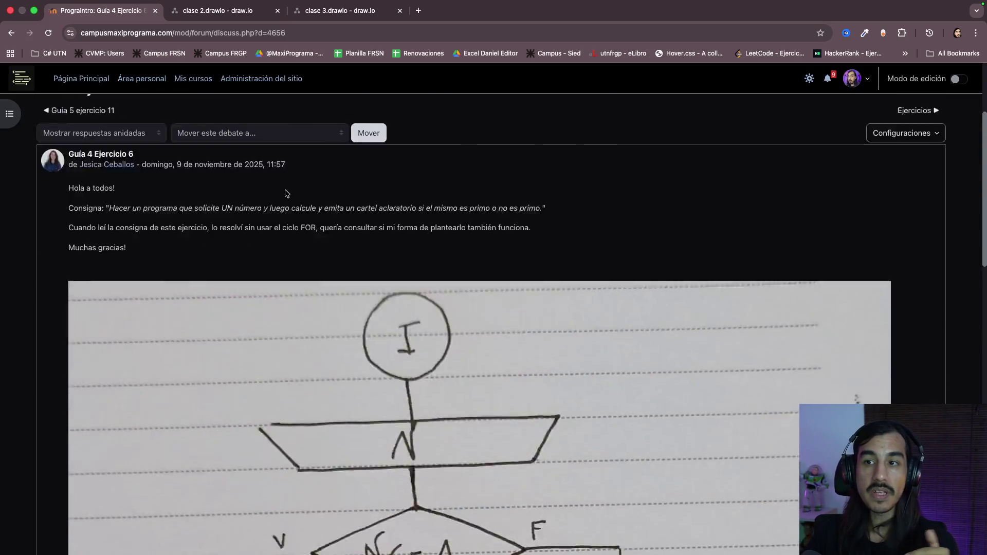
{"action": "scroll", "coordinate": [193, 146], "scroll_direction": "up", "scroll_amount": 3}
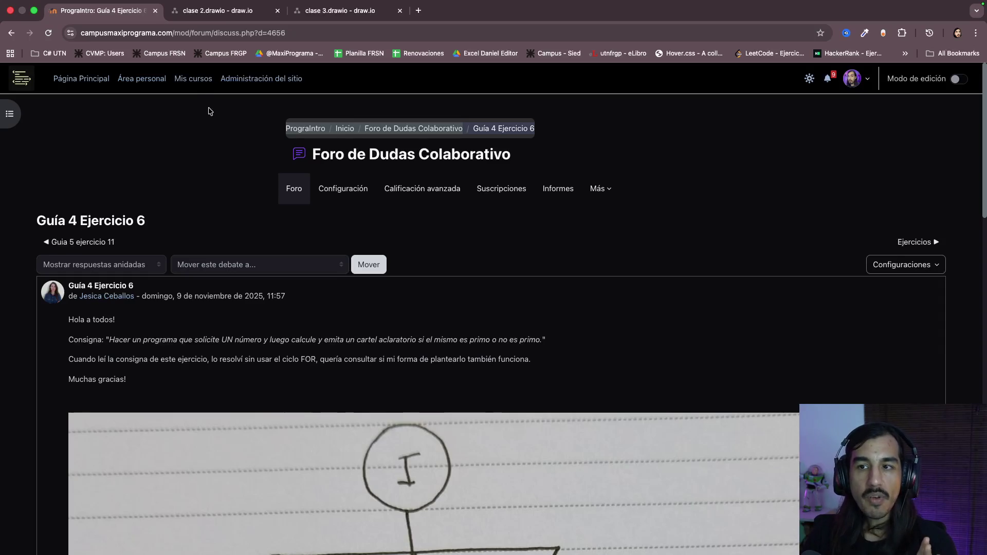
- Go back from the thread to the forum's discussion list
{"action": "left_click", "coordinate": [11, 32]}
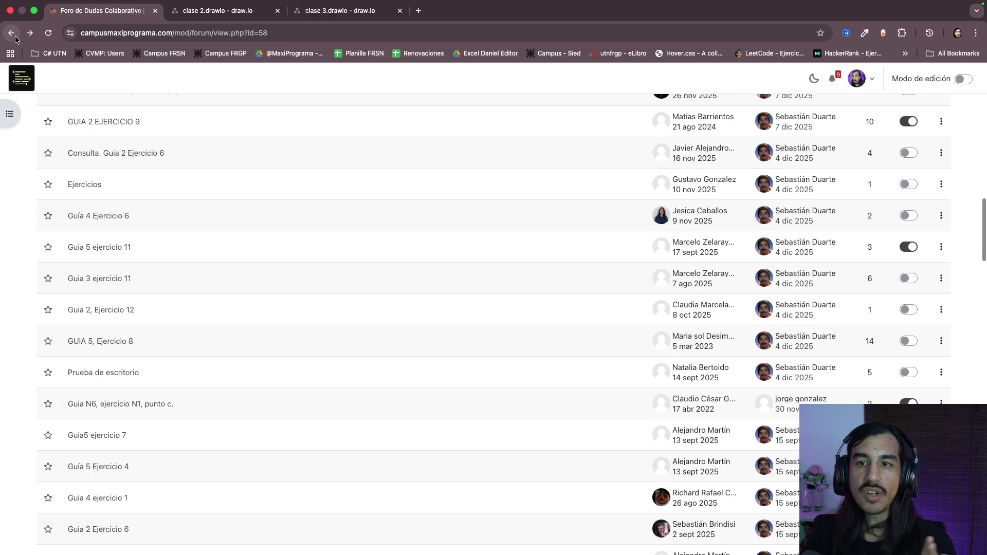
{"action": "scroll", "coordinate": [344, 245], "scroll_direction": "up", "scroll_amount": 3}
{"action": "scroll", "coordinate": [343, 244], "scroll_direction": "up", "scroll_amount": 3}
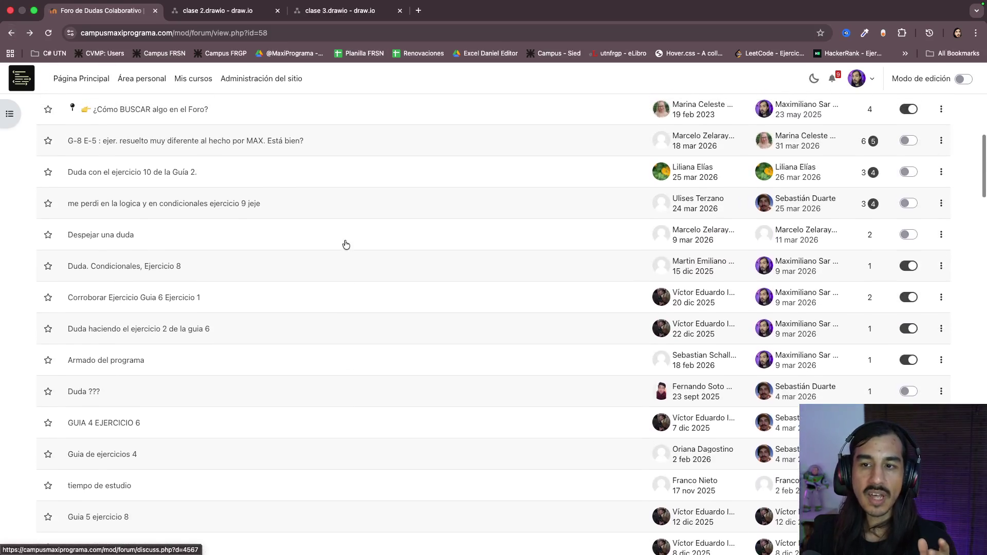
{"action": "scroll", "coordinate": [344, 245], "scroll_direction": "up", "scroll_amount": 3}
{"action": "scroll", "coordinate": [346, 245], "scroll_direction": "up", "scroll_amount": 1}
{"action": "scroll", "coordinate": [346, 245], "scroll_direction": "up", "scroll_amount": 2}
{"action": "scroll", "coordinate": [345, 244], "scroll_direction": "up", "scroll_amount": 1}
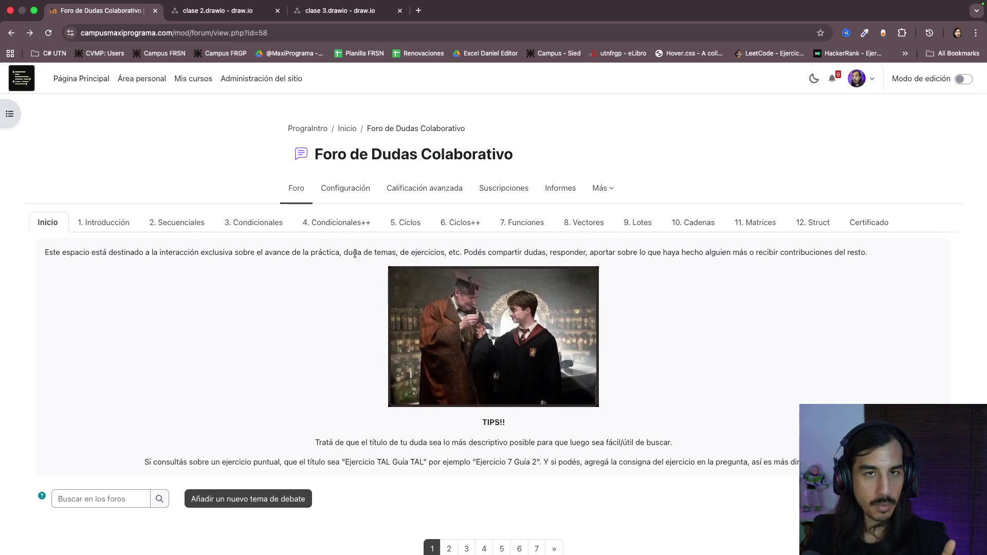
{"action": "scroll", "coordinate": [350, 246], "scroll_direction": "down", "scroll_amount": 1}
{"action": "scroll", "coordinate": [359, 260], "scroll_direction": "down", "scroll_amount": 3}
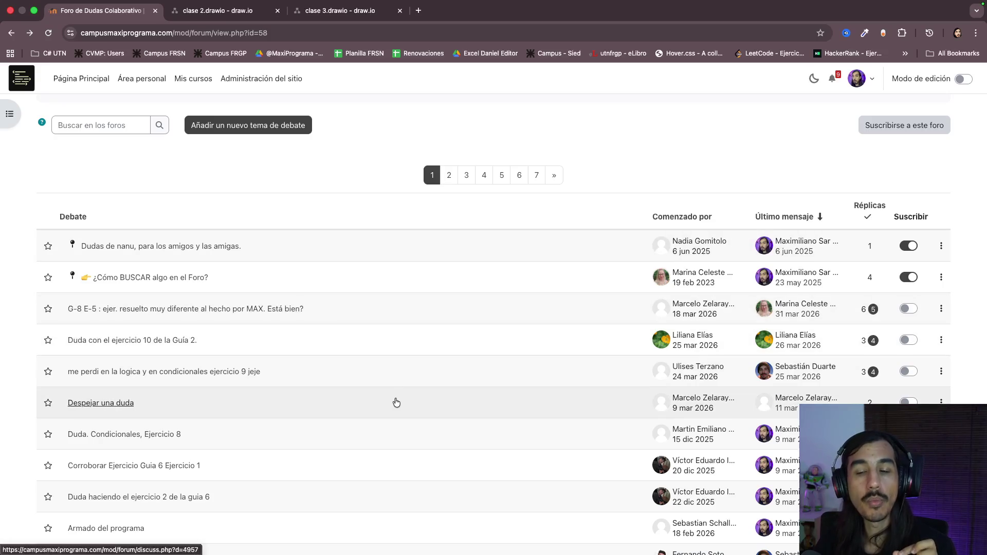
{"action": "scroll", "coordinate": [161, 265], "scroll_direction": "up", "scroll_amount": 5}
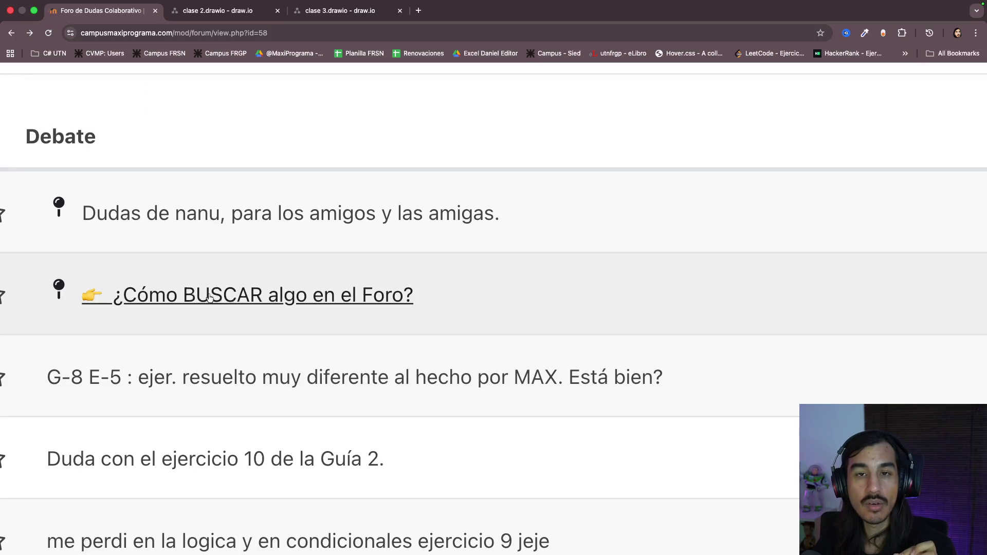
{"action": "scroll", "coordinate": [249, 328], "scroll_direction": "down", "scroll_amount": 5}
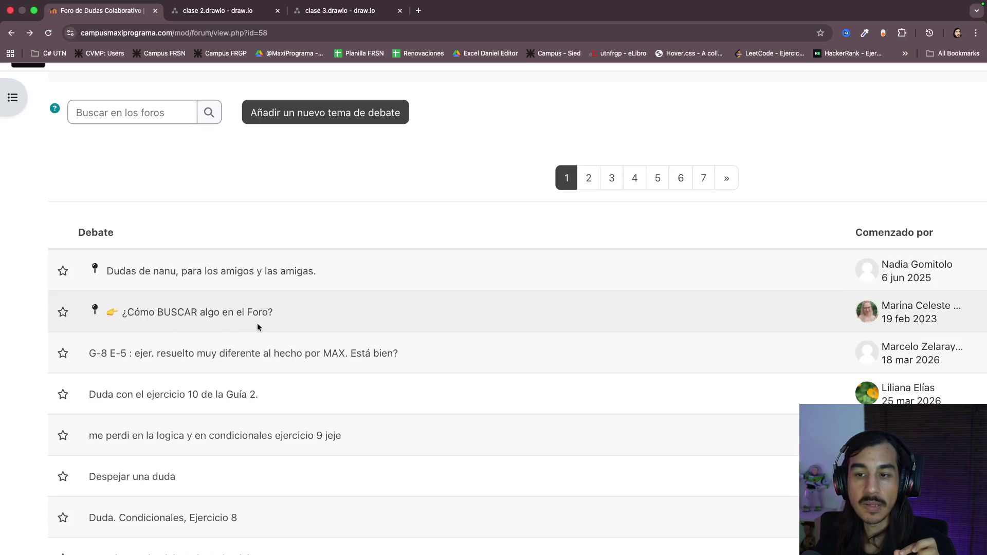
- Return the forum page to its normal zoom size
{"action": "key", "text": "super+minus"}
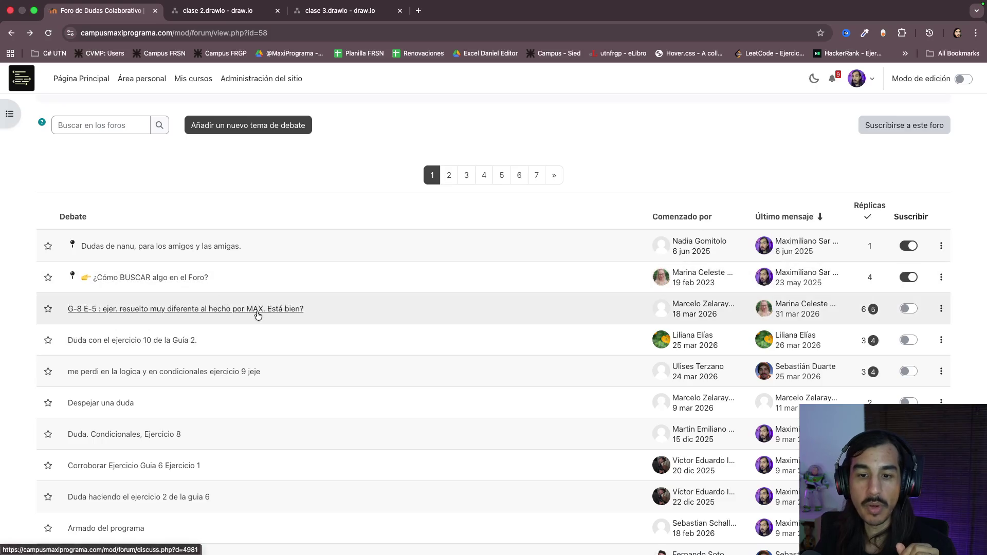
{"action": "scroll", "coordinate": [326, 320], "scroll_direction": "up", "scroll_amount": 2}
{"action": "scroll", "coordinate": [327, 320], "scroll_direction": "up", "scroll_amount": 3}
{"action": "scroll", "coordinate": [326, 320], "scroll_direction": "up", "scroll_amount": 2}
{"action": "scroll", "coordinate": [326, 324], "scroll_direction": "up", "scroll_amount": 2}
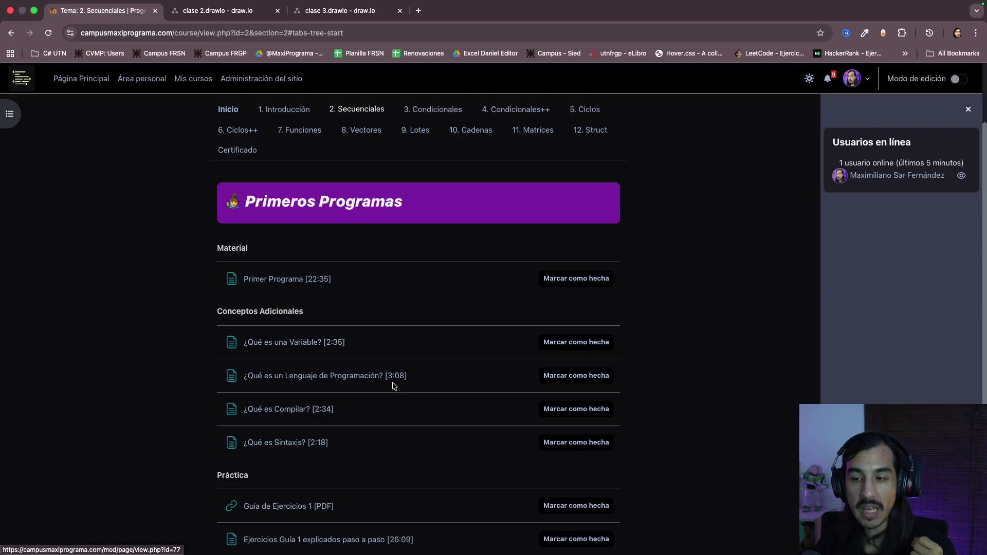
{"action": "scroll", "coordinate": [392, 386], "scroll_direction": "down", "scroll_amount": 2}
{"action": "scroll", "coordinate": [392, 386], "scroll_direction": "up", "scroll_amount": 3, "text": "ctrl"}
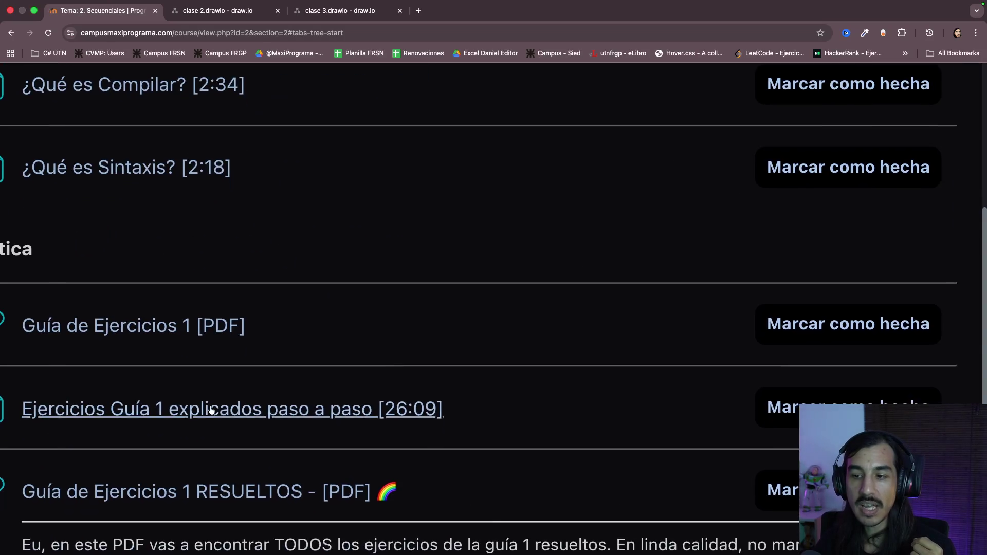
{"action": "scroll", "coordinate": [232, 404], "scroll_direction": "up", "scroll_amount": 3, "text": "ctrl"}
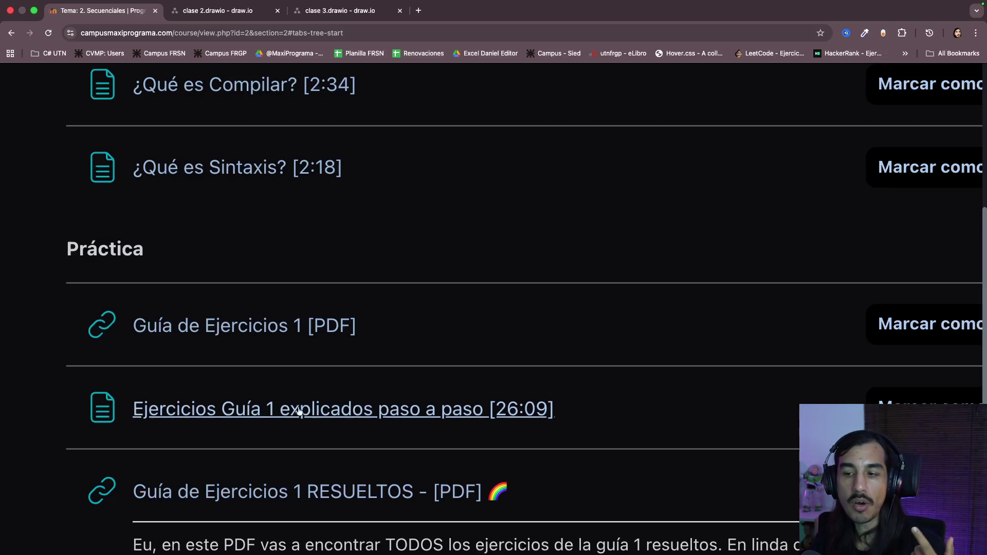
{"action": "scroll", "coordinate": [373, 376], "scroll_direction": "down", "scroll_amount": 3, "text": "ctrl"}
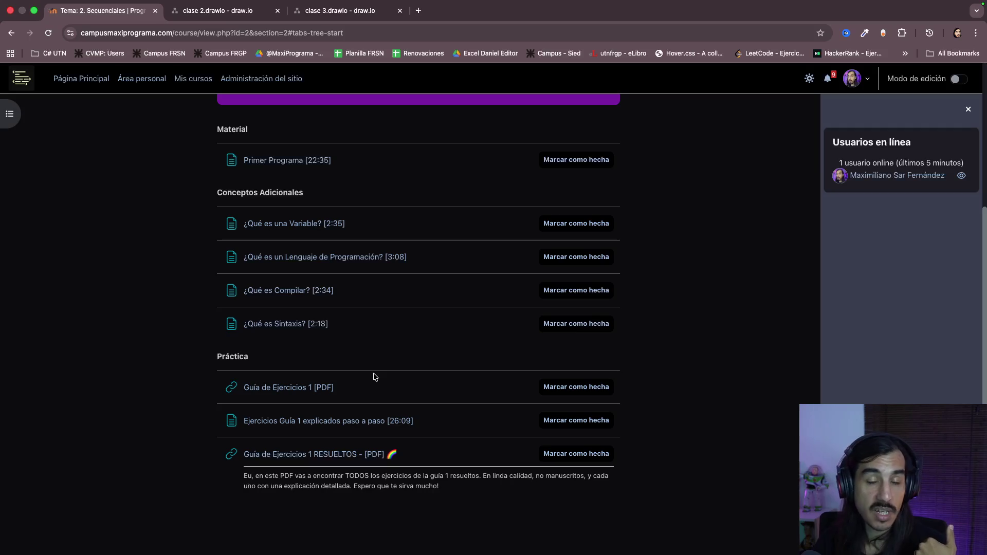
{"action": "scroll", "coordinate": [402, 235], "scroll_direction": "up", "scroll_amount": 5}
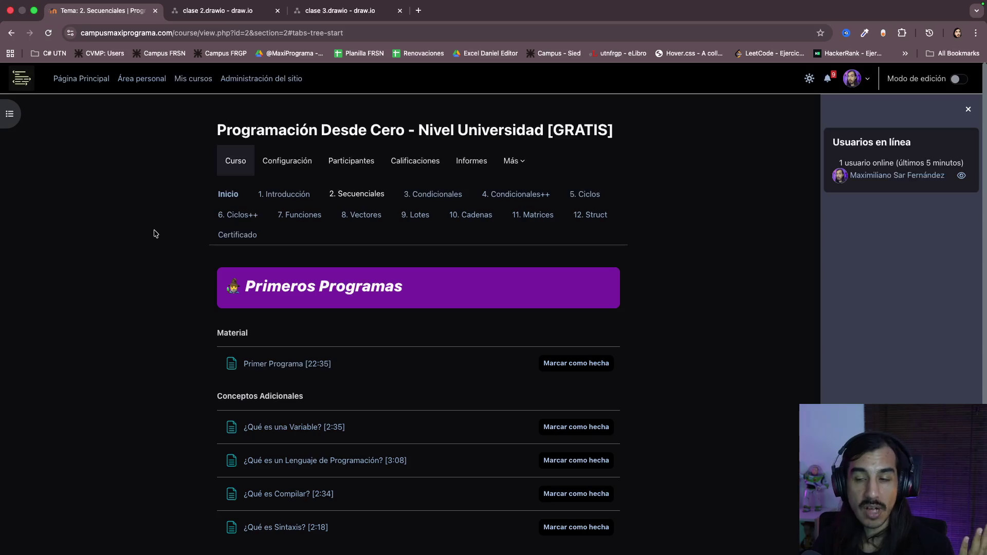
{"action": "scroll", "coordinate": [153, 233], "scroll_direction": "down", "scroll_amount": 2}
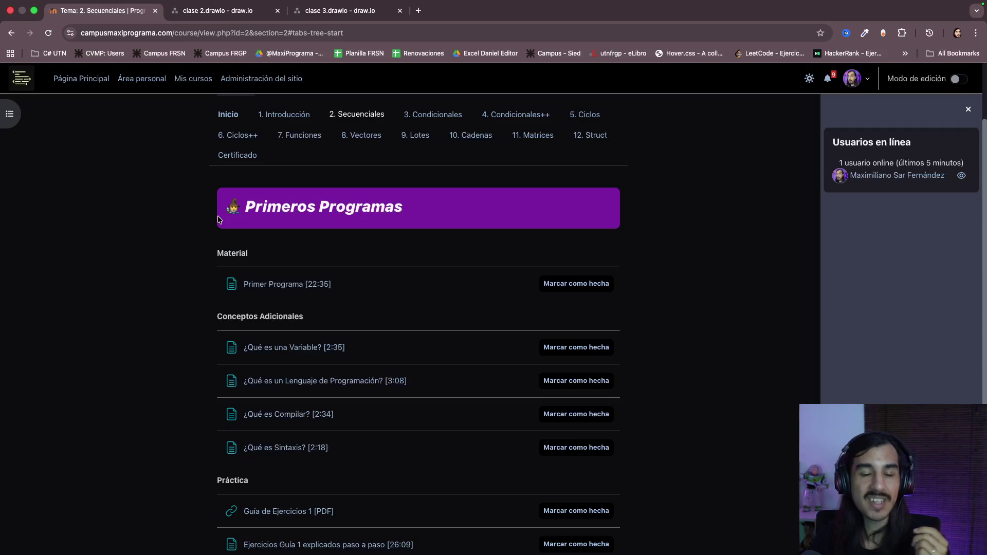
{"action": "scroll", "coordinate": [184, 245], "scroll_direction": "up", "scroll_amount": 1}
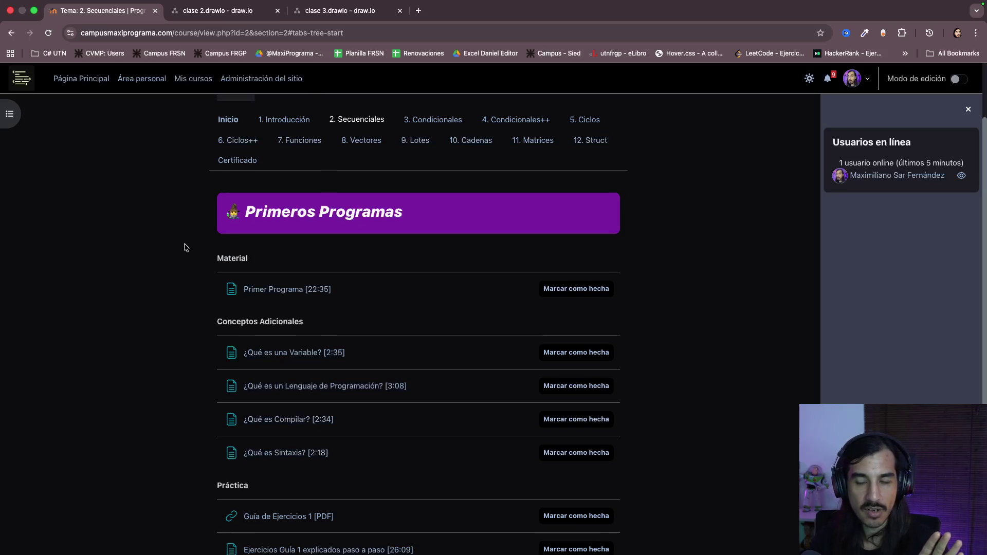
{"action": "scroll", "coordinate": [185, 247], "scroll_direction": "up", "scroll_amount": 1}
{"action": "scroll", "coordinate": [186, 247], "scroll_direction": "up", "scroll_amount": 1}
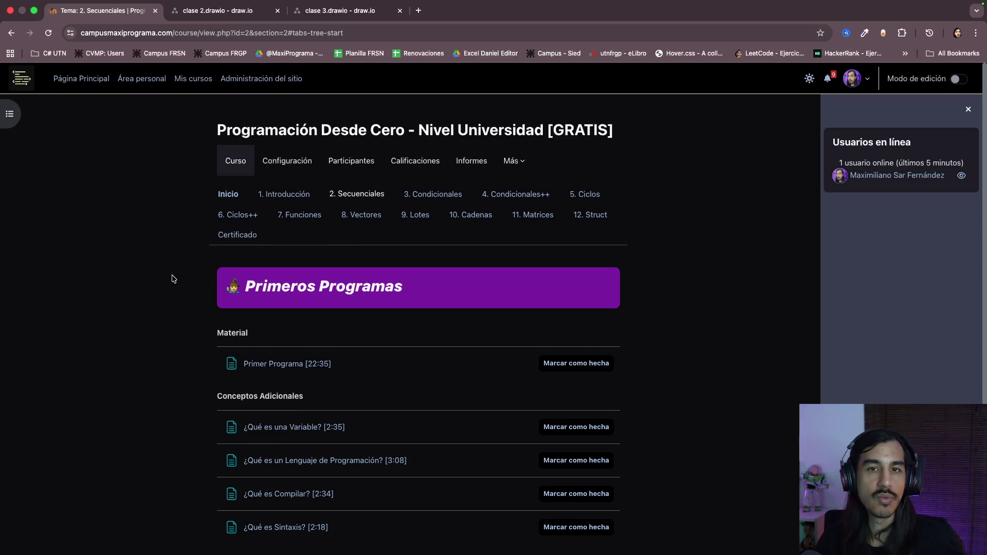
{"action": "scroll", "coordinate": [170, 263], "scroll_direction": "down", "scroll_amount": 1}
{"action": "scroll", "coordinate": [170, 267], "scroll_direction": "down", "scroll_amount": 1}
{"action": "scroll", "coordinate": [171, 273], "scroll_direction": "down", "scroll_amount": 3}
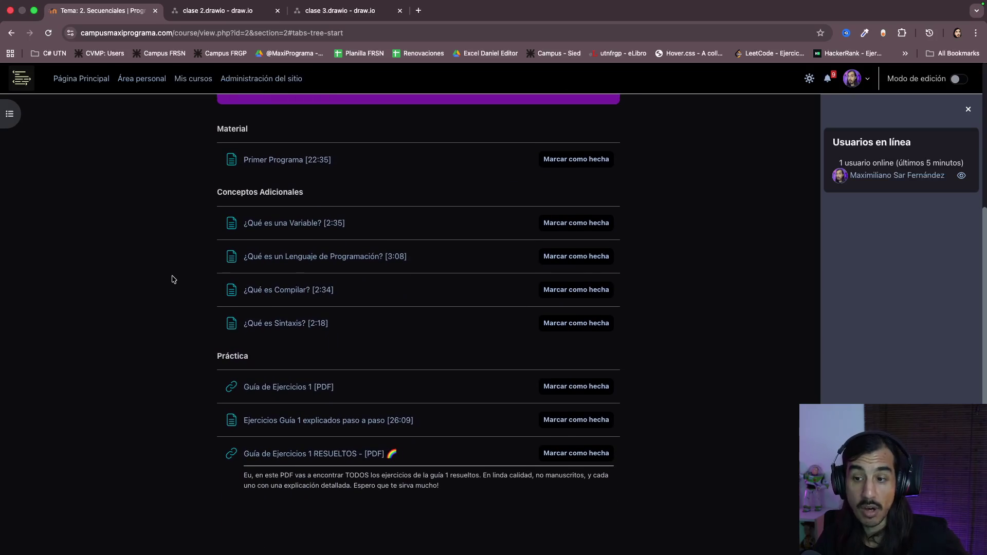